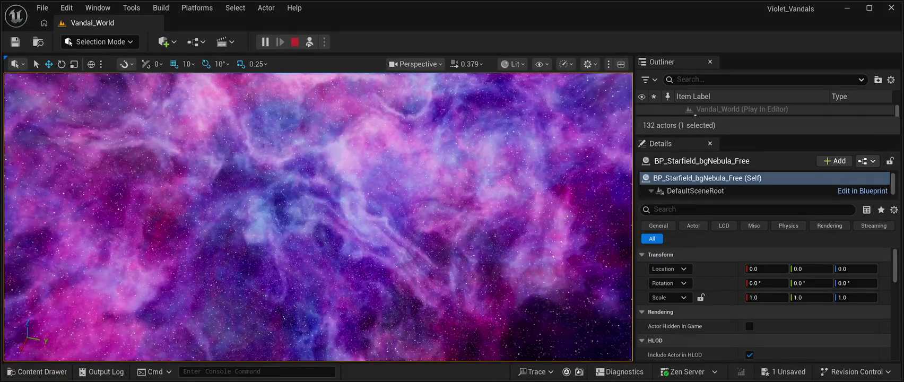
# Stop the running play session and open the Content Drawer.
pyautogui.press('Escape')
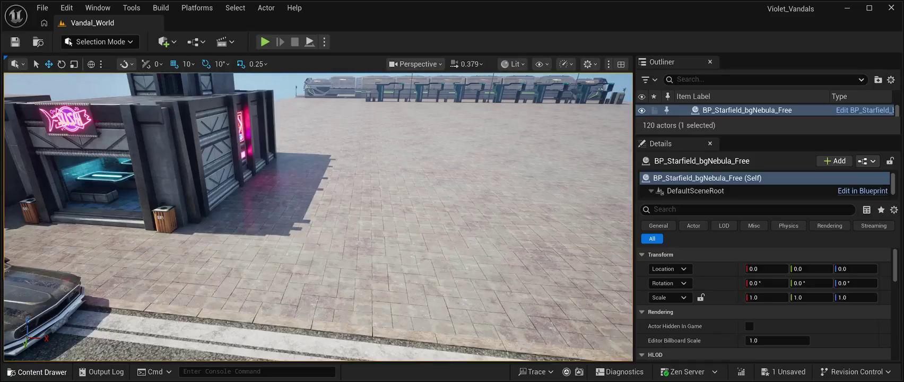
pyautogui.click(37, 372)
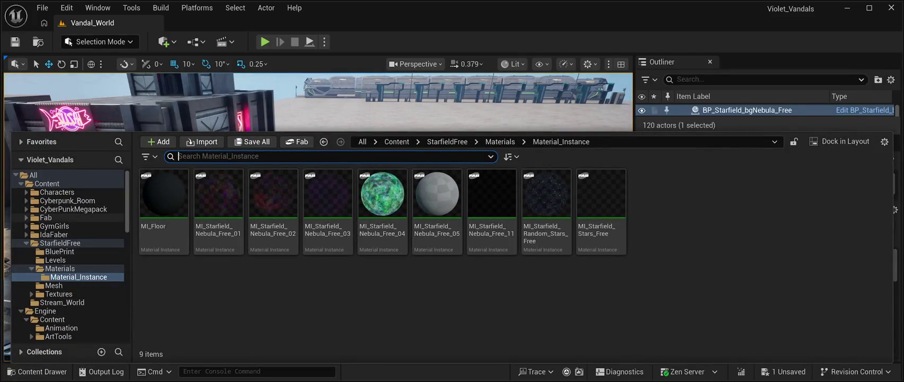
# Select CyberPunkMegapack and open its Meshes folder to list the 595 mesh assets.
pyautogui.scroll(-3, 80, 285)
pyautogui.scroll(3, 69, 254)
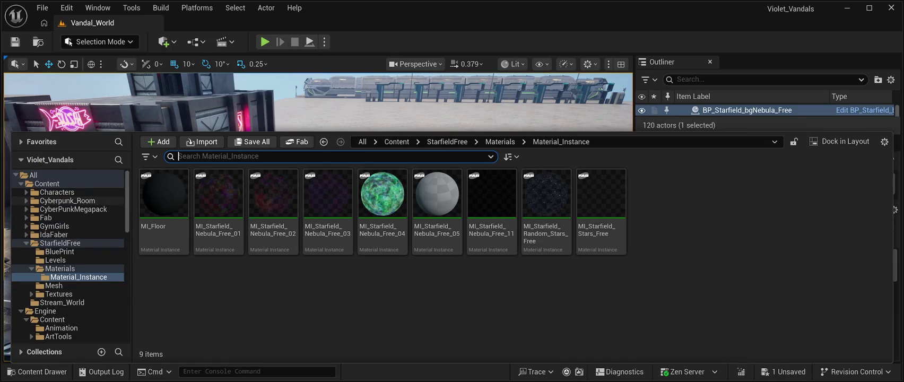
pyautogui.click(73, 209)
pyautogui.doubleClick(382, 194)
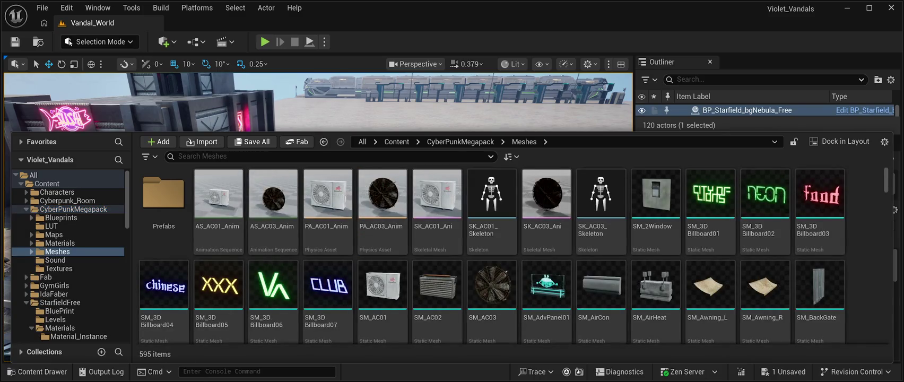
# Scroll through the Meshes thumbnails, from billboards to air conditioners, looking for a building mesh.
pyautogui.scroll(-8, 435, 297)
pyautogui.scroll(-6, 601, 228)
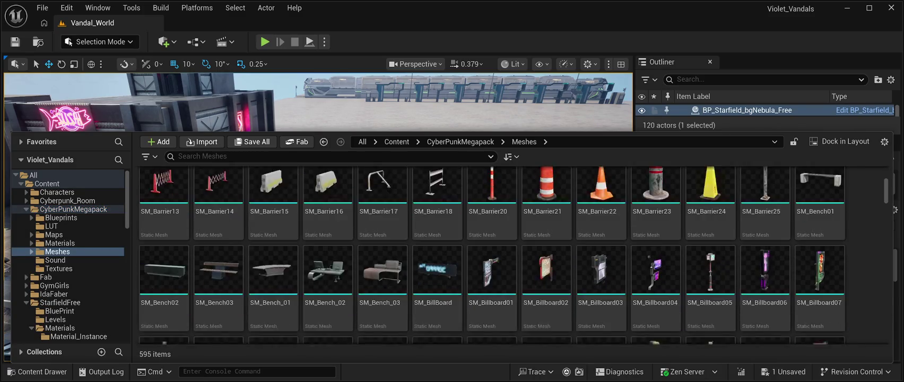
pyautogui.scroll(-6, 601, 229)
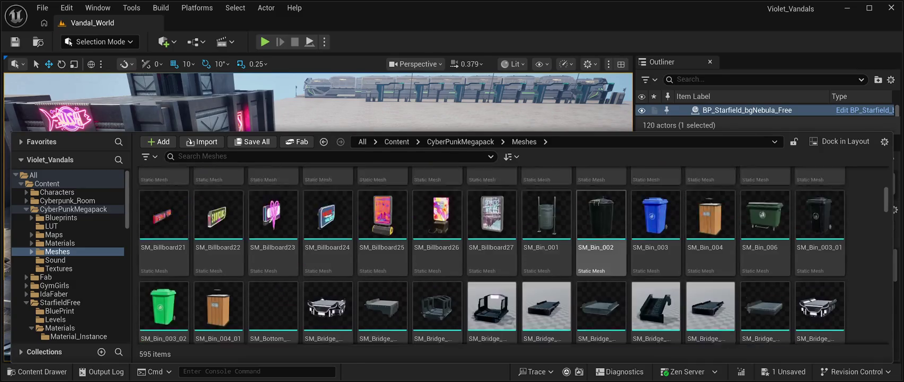
pyautogui.scroll(-5, 601, 239)
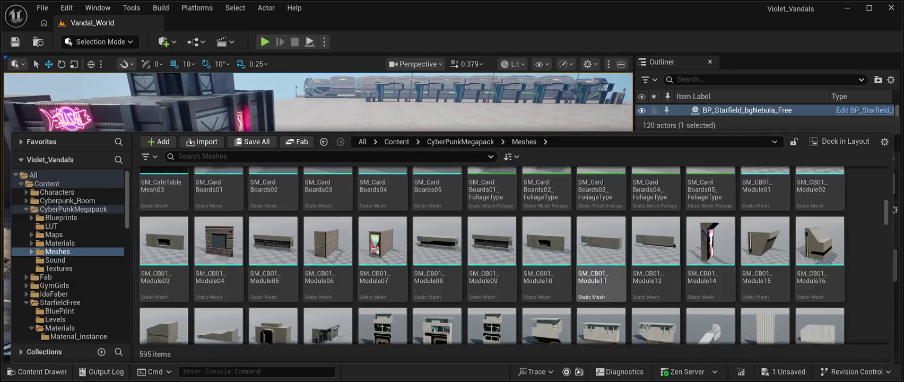
pyautogui.scroll(-2, 601, 239)
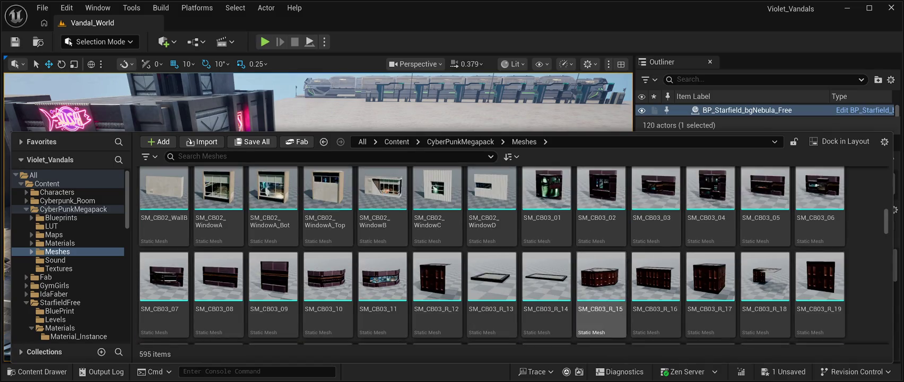
pyautogui.scroll(-10, 601, 239)
pyautogui.scroll(10, 509, 254)
pyautogui.scroll(-3, 510, 255)
pyautogui.scroll(6, 509, 255)
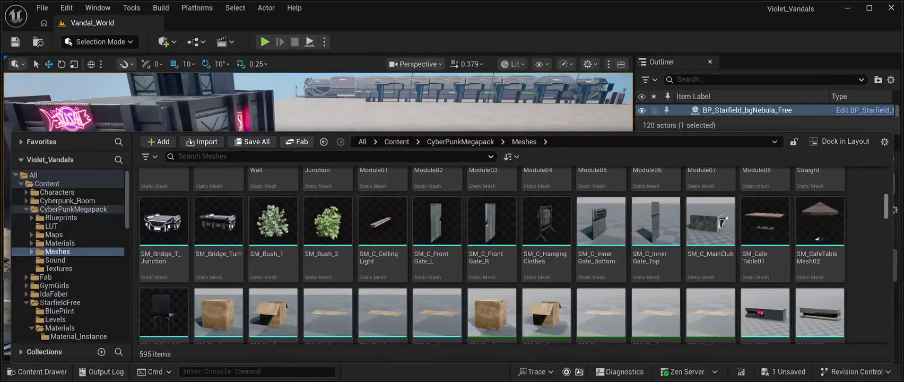
pyautogui.scroll(-5, 509, 254)
pyautogui.scroll(-4, 509, 255)
pyautogui.scroll(-5, 509, 255)
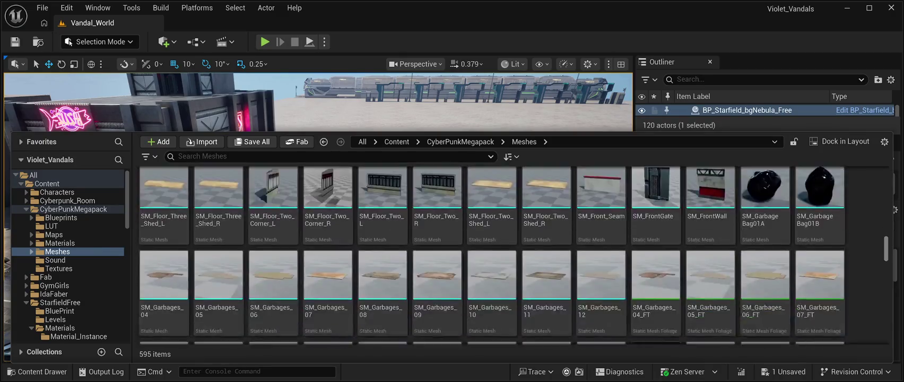
pyautogui.scroll(-3, 509, 255)
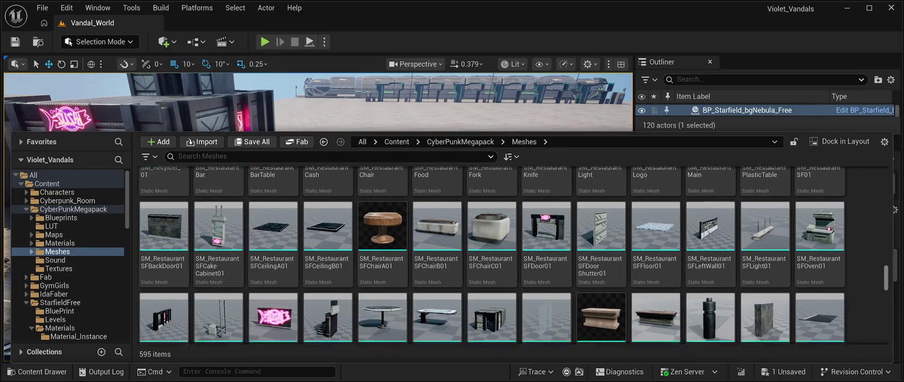
pyautogui.scroll(-5, 509, 255)
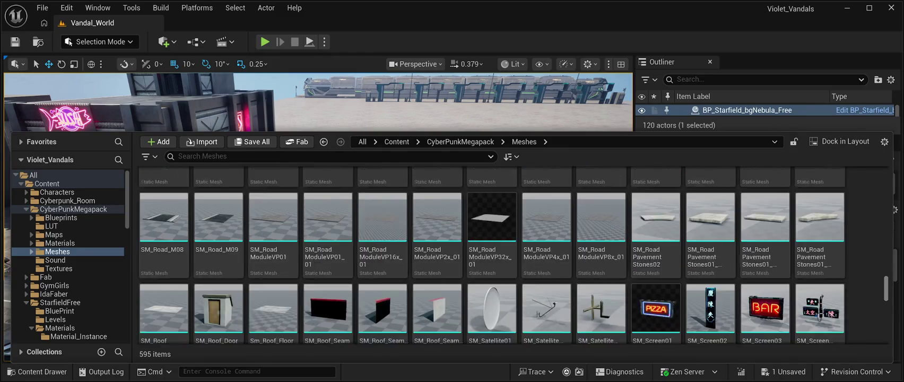
pyautogui.scroll(-3, 509, 255)
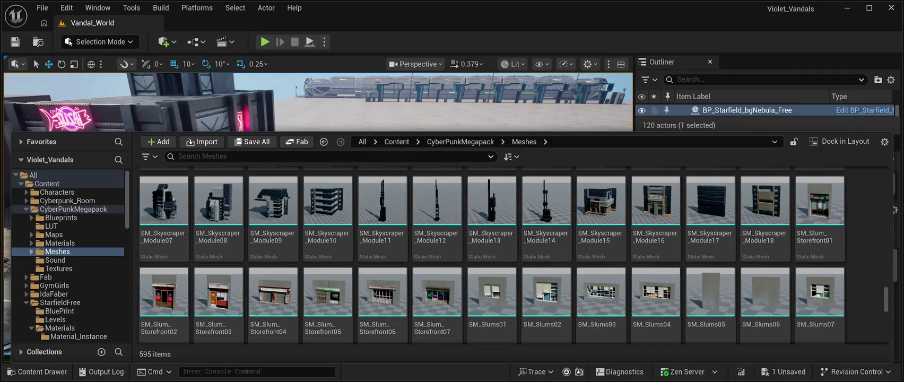
pyautogui.scroll(-5, 886, 298)
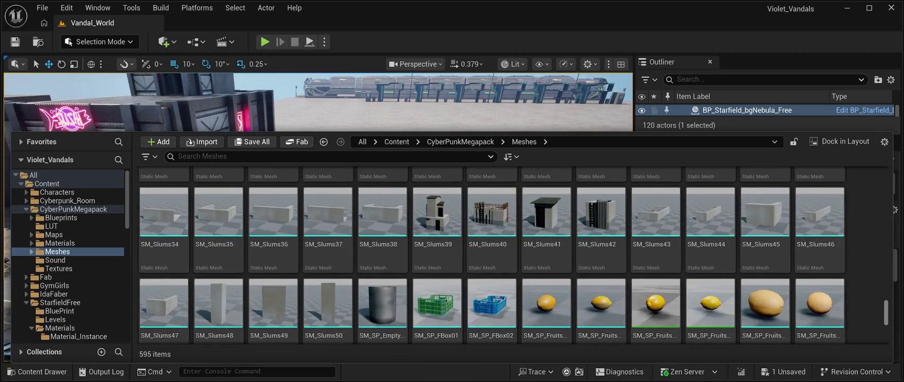
pyautogui.scroll(-10, 491, 255)
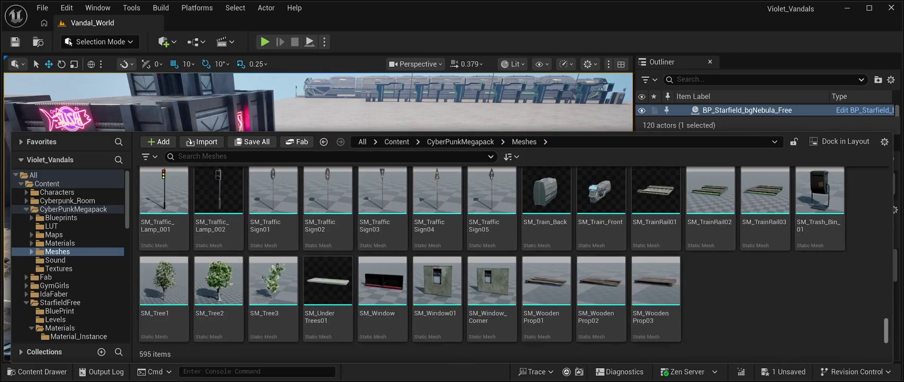
pyautogui.scroll(10, 492, 255)
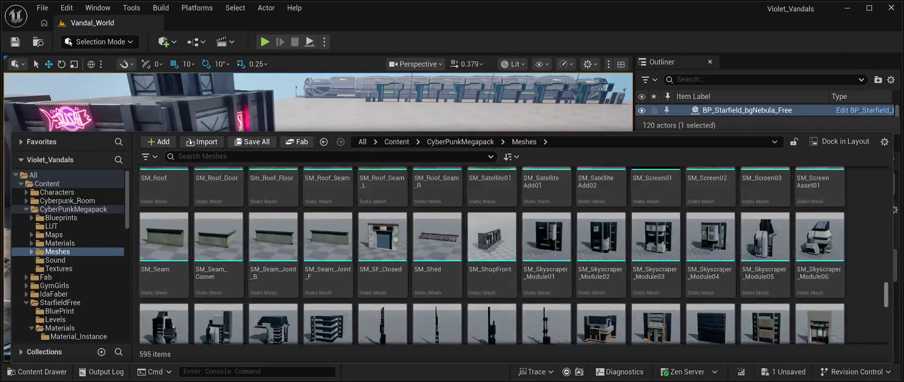
pyautogui.scroll(5, 491, 255)
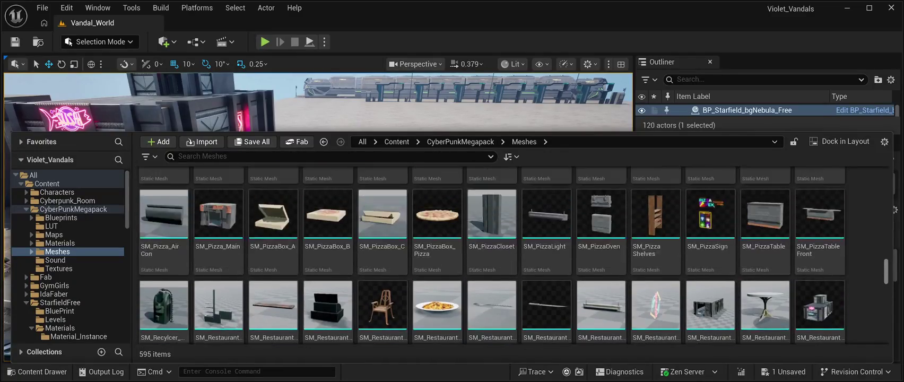
pyautogui.scroll(3, 491, 254)
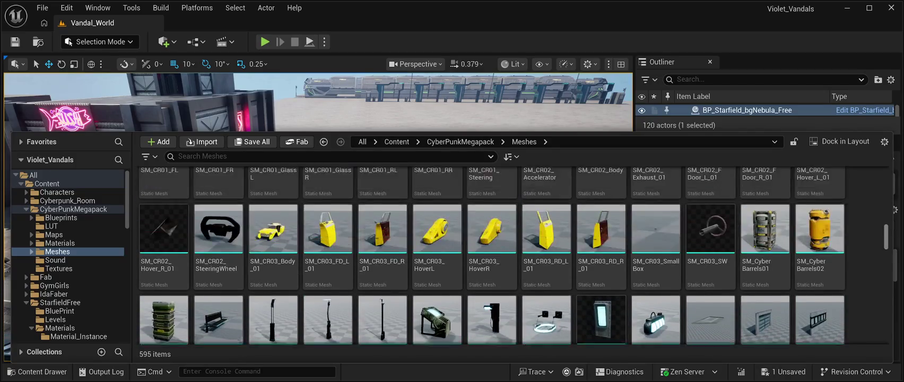
pyautogui.scroll(8, 491, 255)
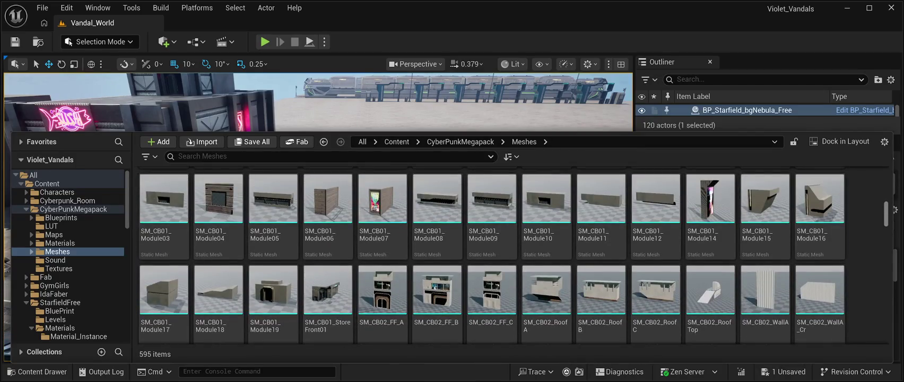
pyautogui.scroll(-10, 491, 254)
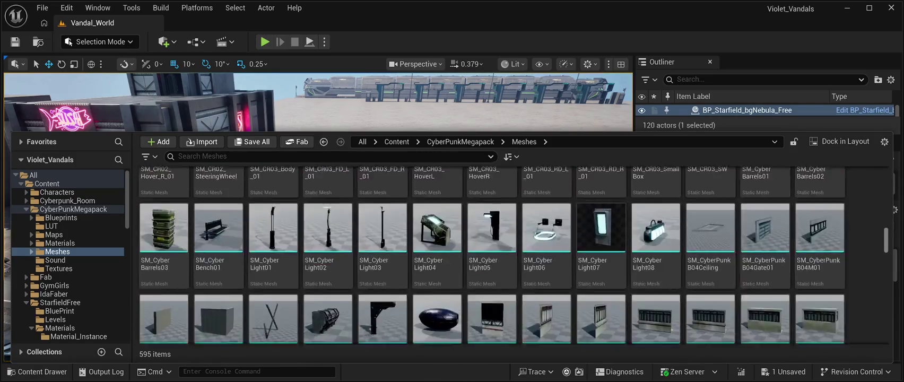
pyautogui.scroll(-5, 491, 255)
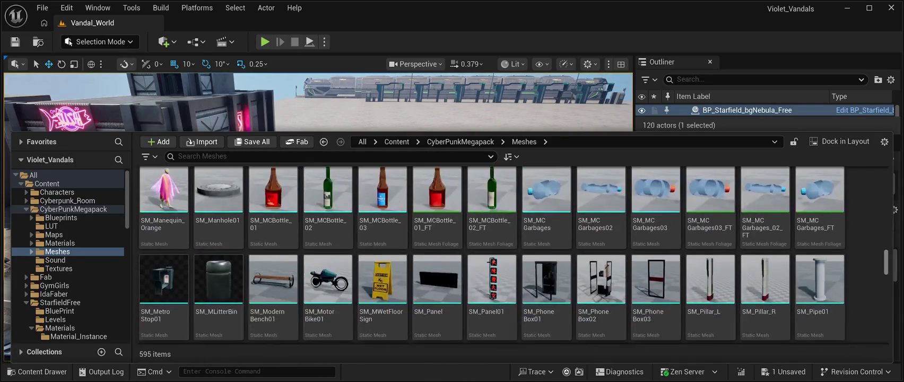
pyautogui.scroll(-5, 491, 254)
pyautogui.scroll(-2, 491, 255)
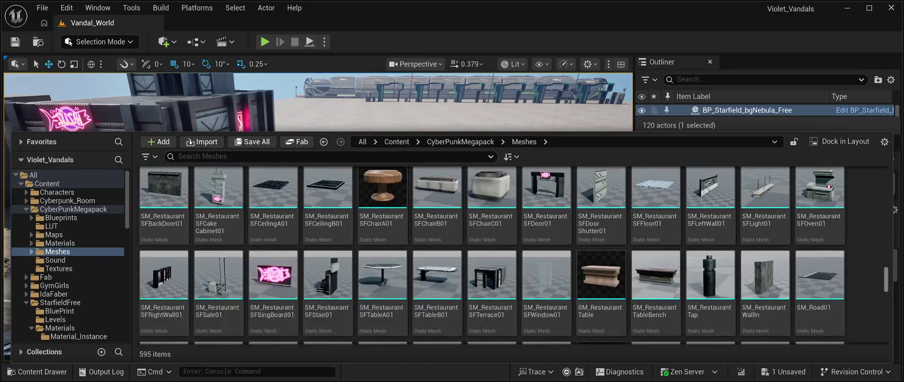
pyautogui.scroll(3, 492, 255)
pyautogui.scroll(-2, 491, 255)
pyautogui.scroll(3, 491, 254)
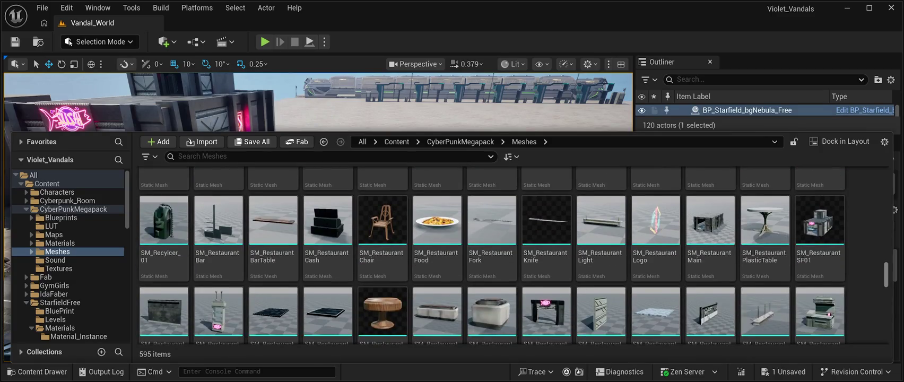
pyautogui.scroll(-5, 491, 255)
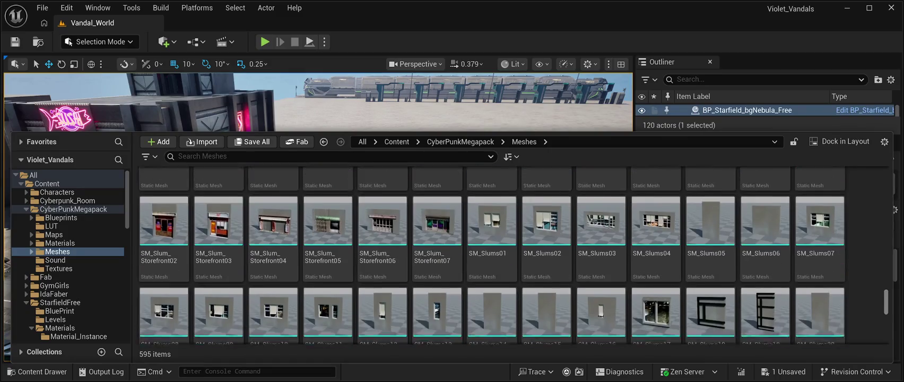
pyautogui.scroll(-3, 492, 255)
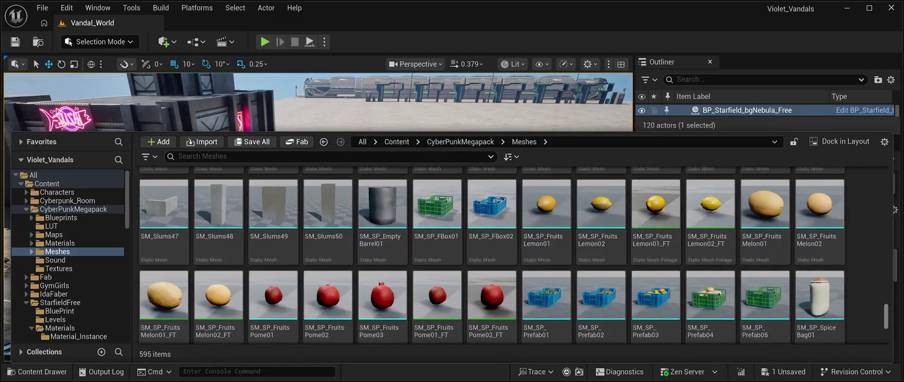
pyautogui.scroll(-5, 491, 254)
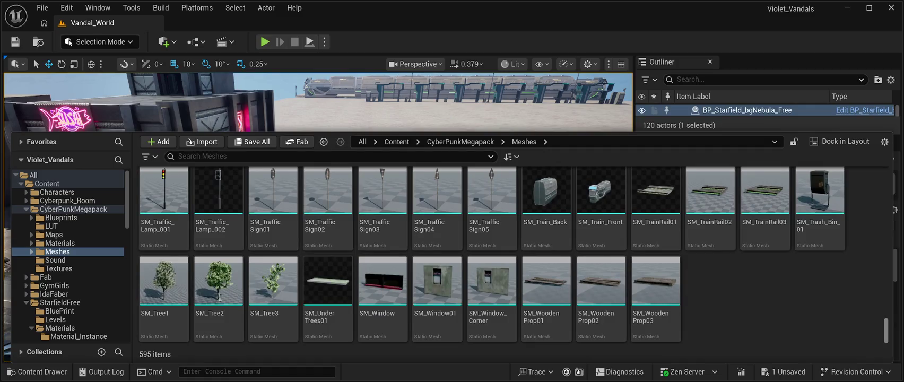
pyautogui.scroll(3, 492, 254)
pyautogui.scroll(3, 491, 255)
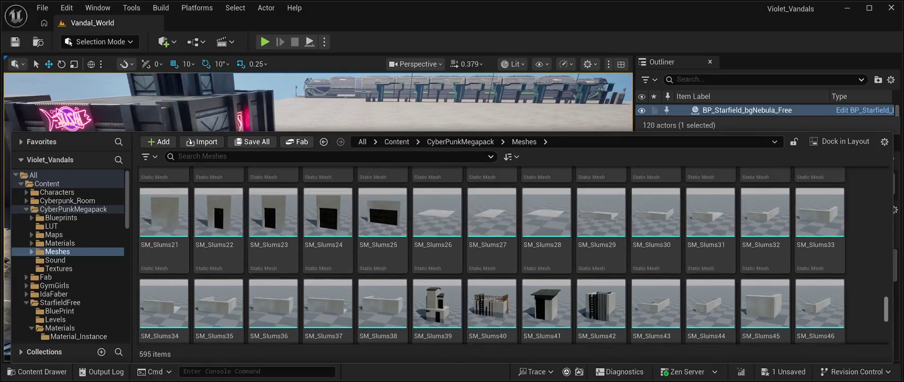
pyautogui.scroll(10, 491, 255)
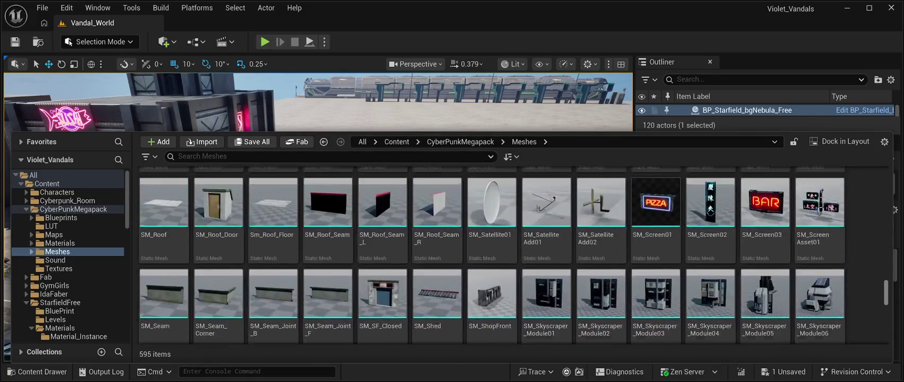
pyautogui.scroll(2, 491, 255)
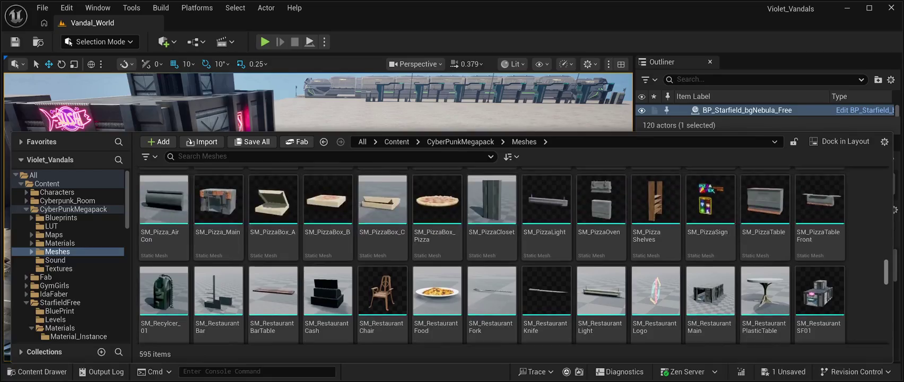
pyautogui.scroll(5, 491, 254)
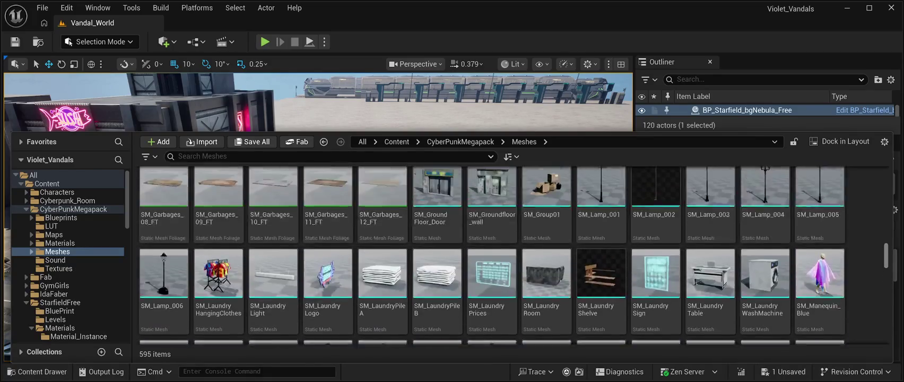
pyautogui.scroll(10, 492, 255)
pyautogui.scroll(10, 491, 255)
pyautogui.scroll(-5, 491, 254)
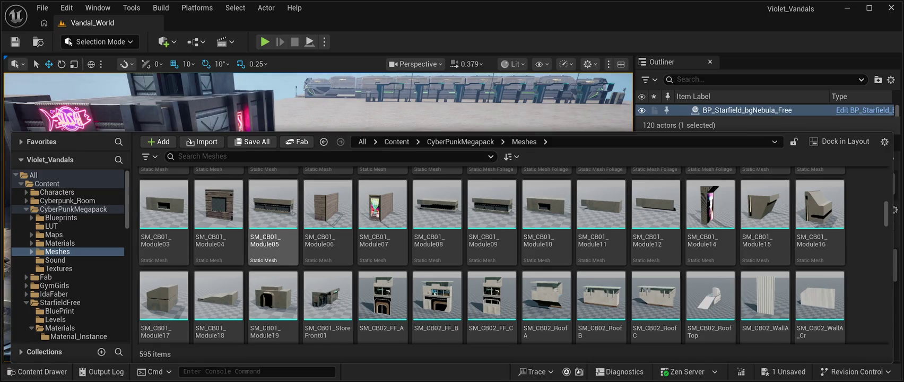
pyautogui.scroll(-2, 381, 222)
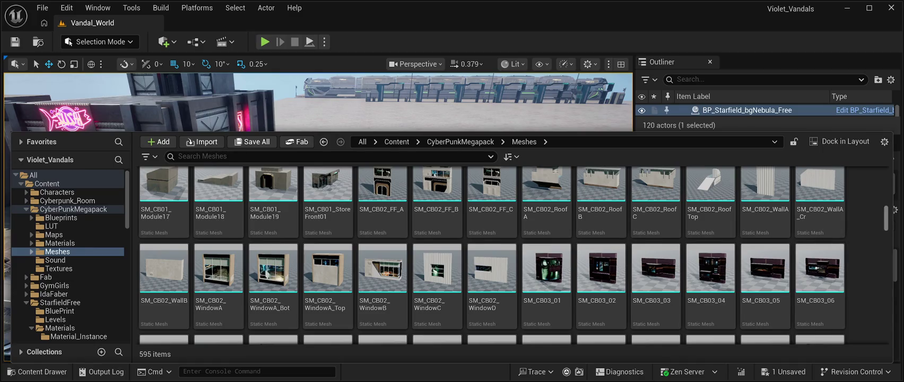
pyautogui.scroll(-10, 689, 254)
pyautogui.scroll(5, 382, 255)
# Open the Prefabs folder and scroll to the SM_SlumPrefab rows among its 112 meshes.
pyautogui.doubleClick(163, 196)
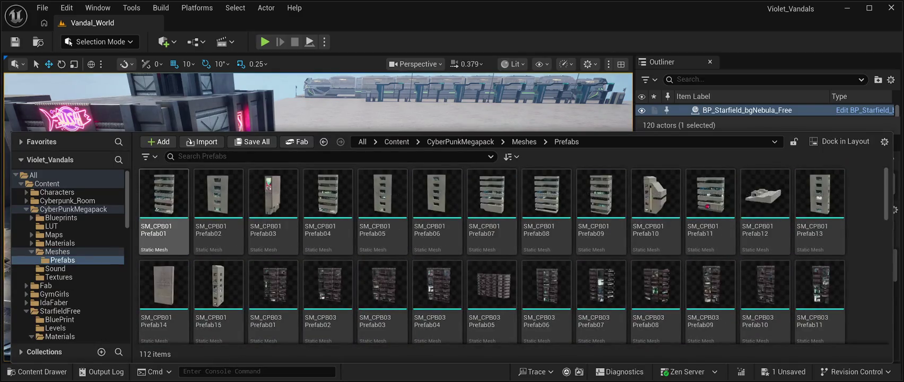
pyautogui.scroll(-5, 514, 255)
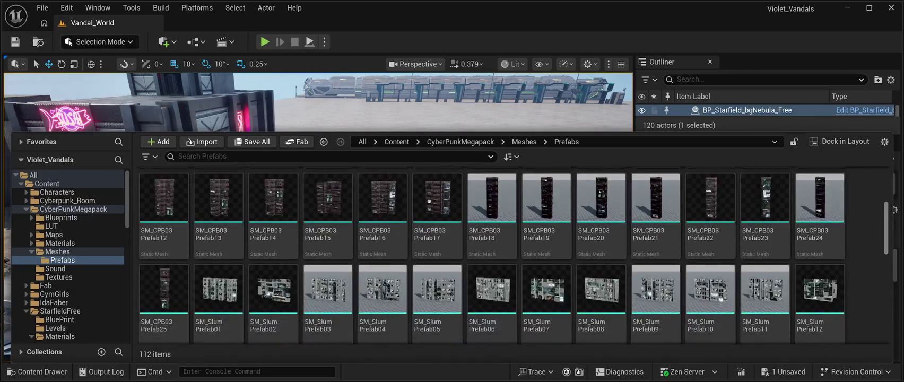
pyautogui.scroll(-3, 513, 255)
pyautogui.scroll(-5, 514, 254)
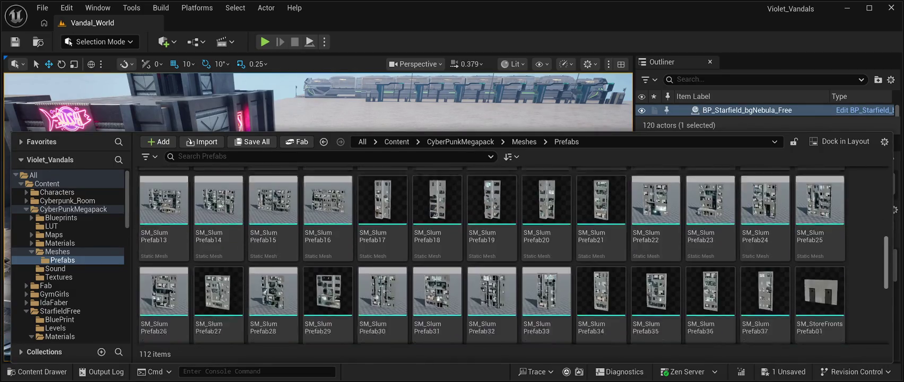
pyautogui.scroll(-2, 513, 254)
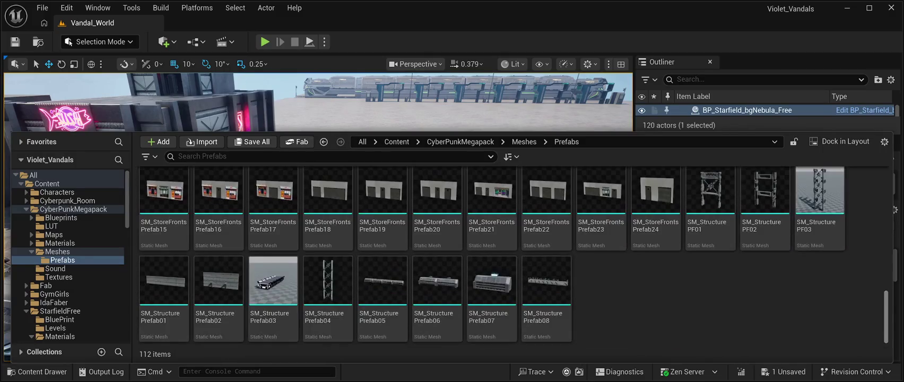
pyautogui.scroll(8, 513, 254)
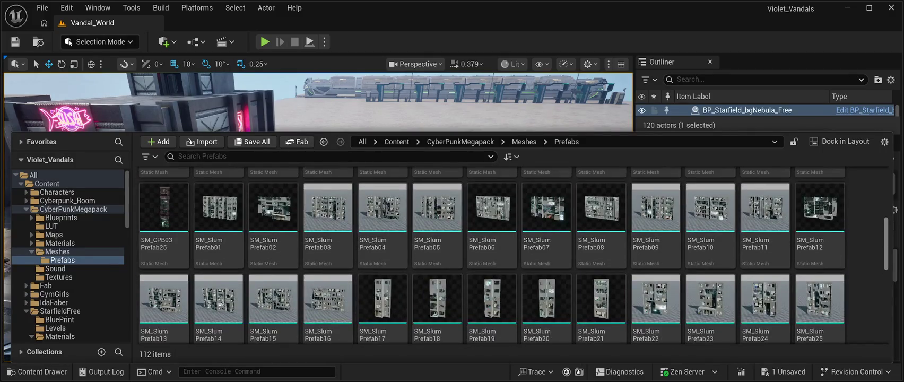
pyautogui.scroll(2, 513, 255)
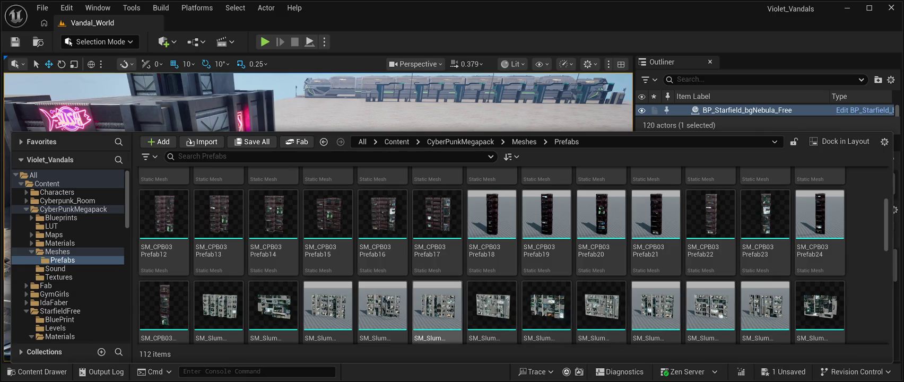
# Drag SM_SlumPrefab05 into the level, frame it with F, and save.
pyautogui.moveTo(437, 310)
pyautogui.mouseDown()
pyautogui.moveTo(531, 106)
pyautogui.moveTo(535, 149)
pyautogui.mouseUp()
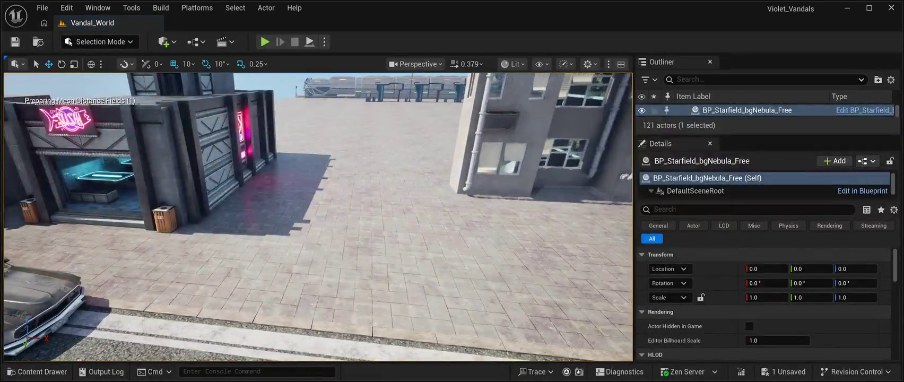
pyautogui.press('f')
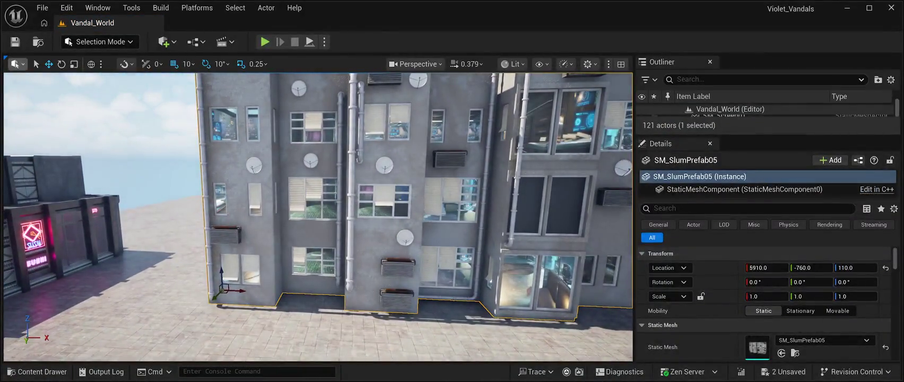
pyautogui.click(15, 42)
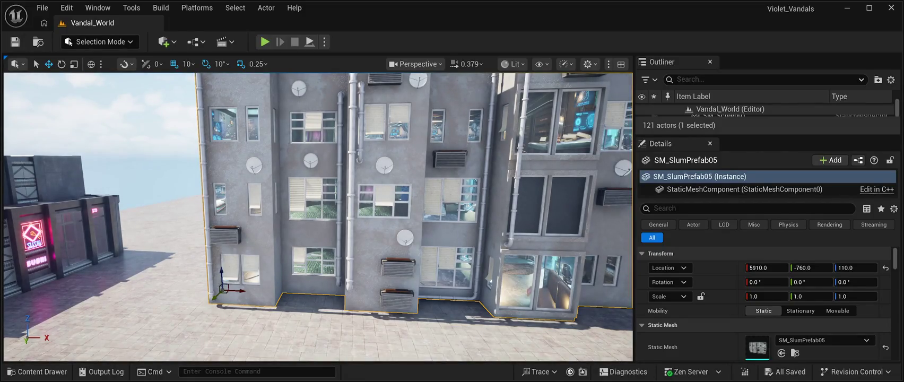
# Move the building along Y and X to 4980, -320, 110 beside the neon shop.
pyautogui.moveTo(224, 289); pyautogui.dragTo(167, 340)
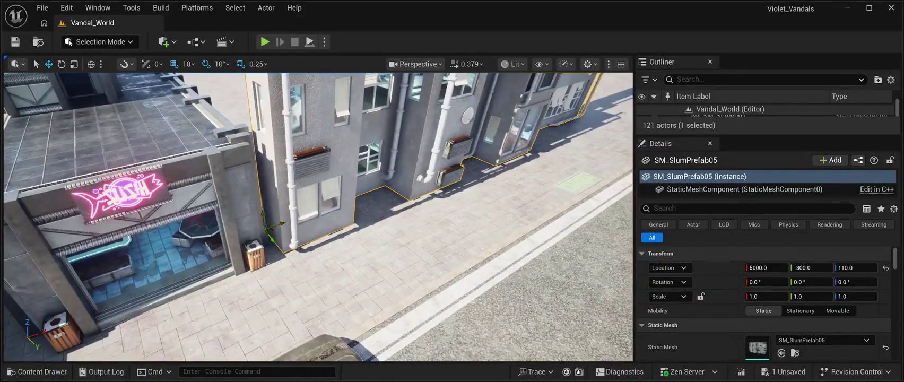
pyautogui.moveTo(282, 224); pyautogui.dragTo(276, 220)
pyautogui.scroll(5, 278, 218)
pyautogui.scroll(2, 319, 218)
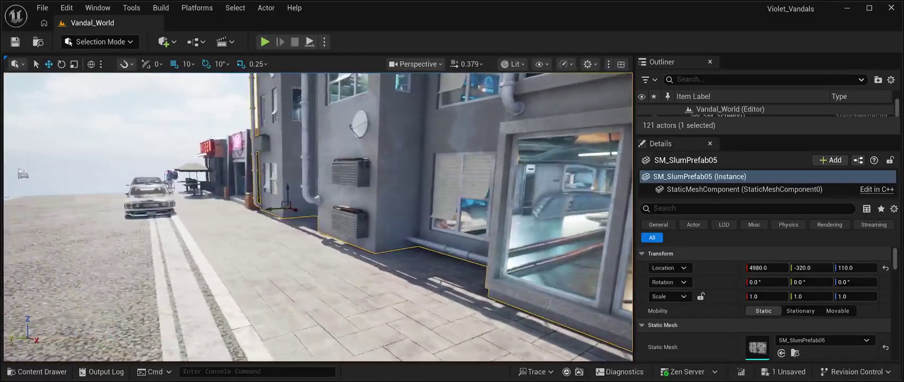
# Inspect the pavement road and nebula sky actors, then start Play In Editor with Alt+P.
pyautogui.click(318, 297)
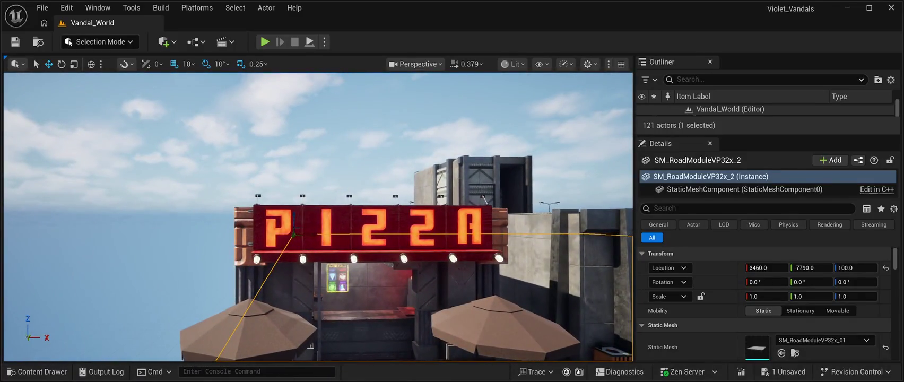
pyautogui.click(318, 159)
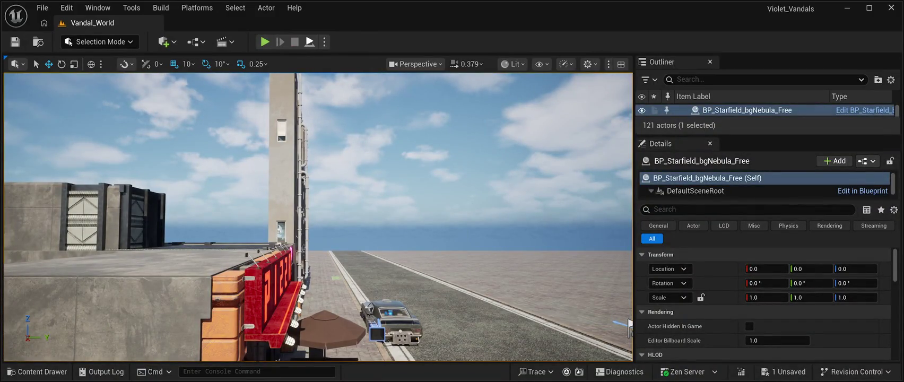
pyautogui.hotkey('alt', 'p')
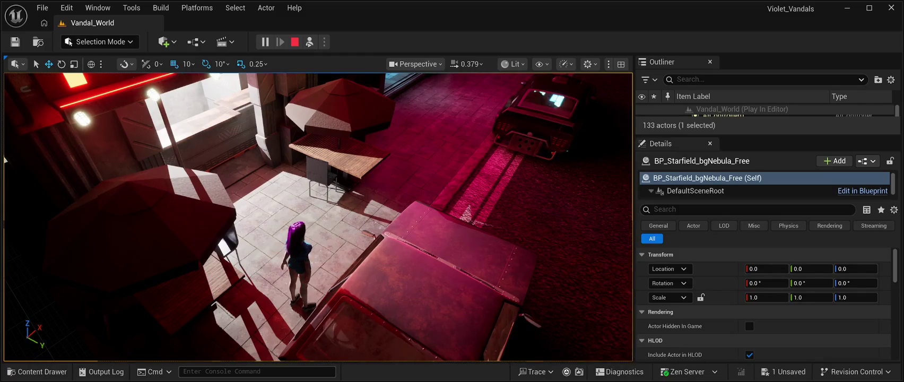
pyautogui.moveTo(316, 217)
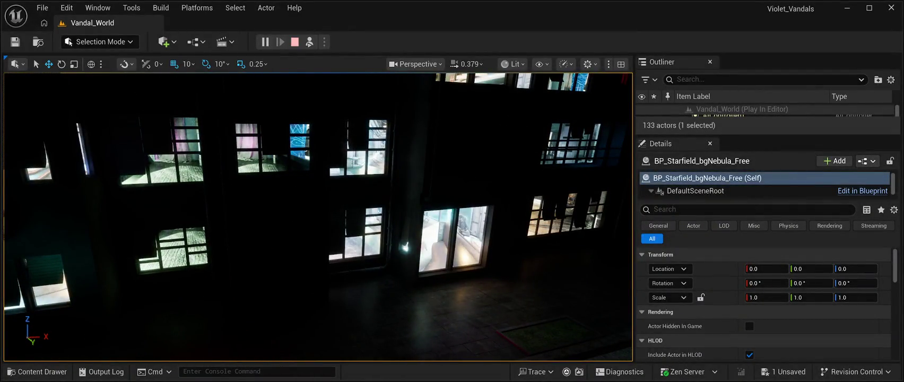
# End the Play In Editor session with Esc.
pyautogui.press('Escape')
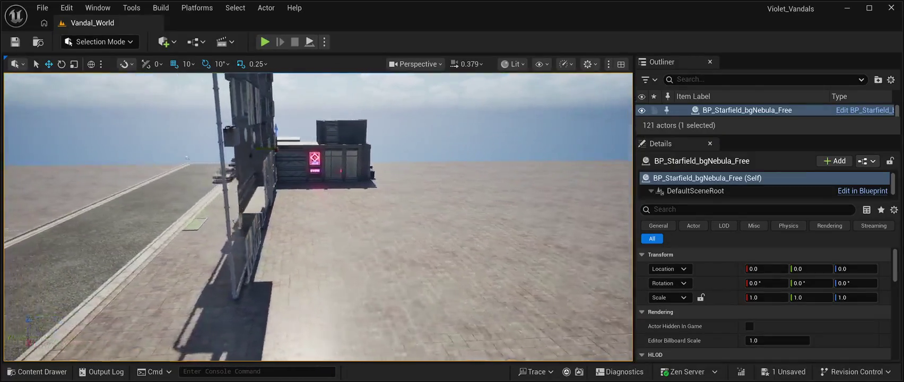
# Fly the camera along the slum building's front face.
pyautogui.press('d')
pyautogui.press('d')
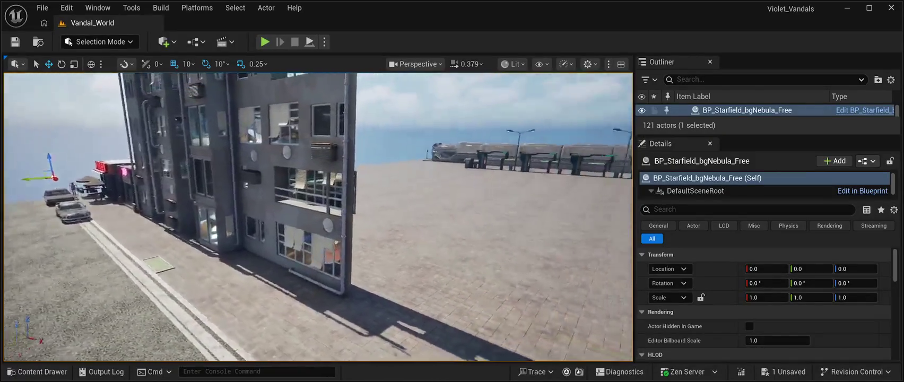
pyautogui.press('a')
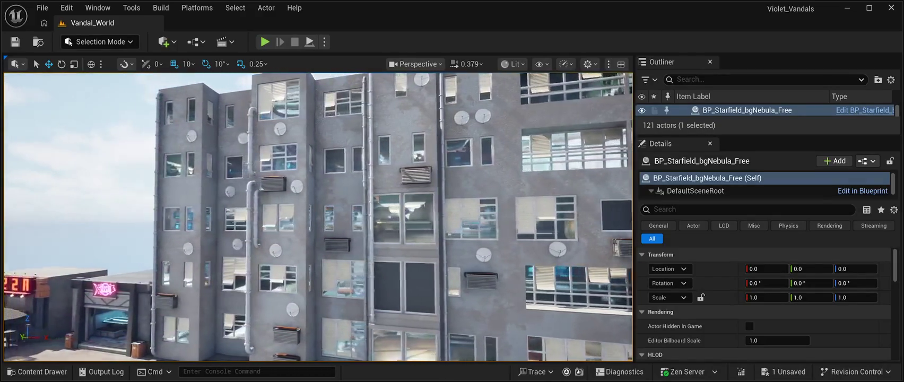
pyautogui.press('d')
pyautogui.press('d')
# Preview the level at night, stop it, and open the Content Drawer at Meshes/Prefabs.
pyautogui.hotkey('alt', 'p')
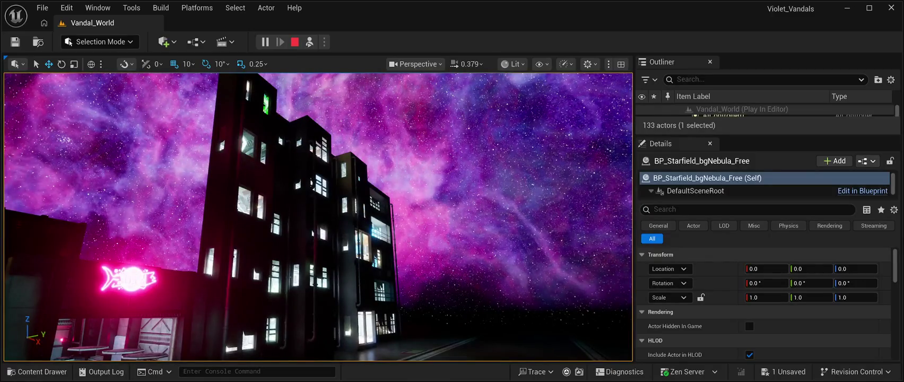
pyautogui.press('Escape')
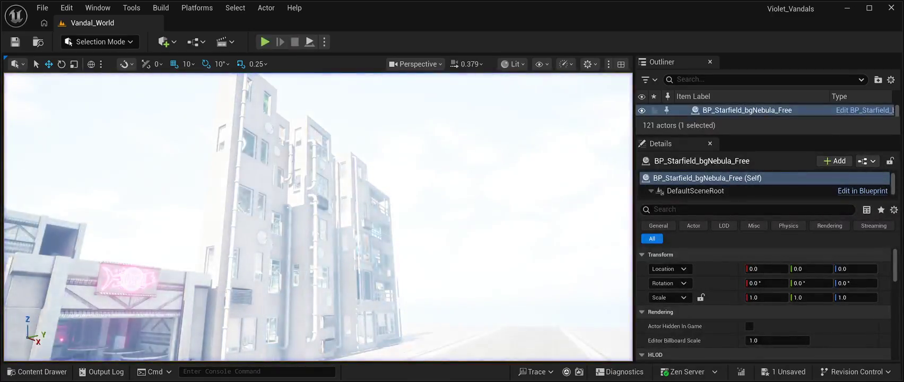
pyautogui.hotkey('ctrl', 'space')
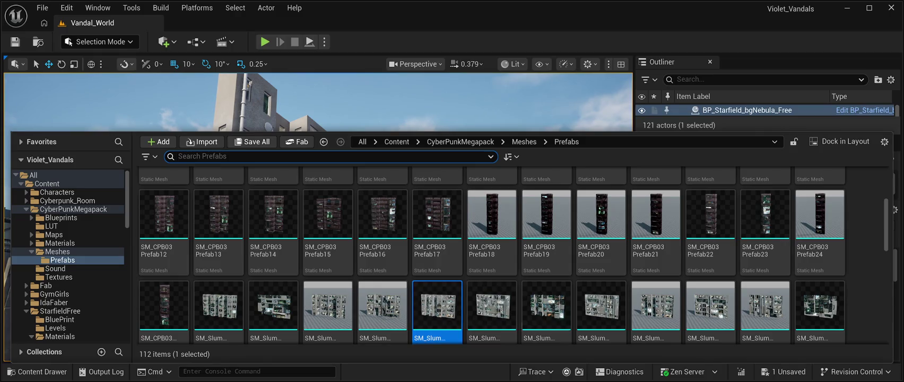
# Place SM_SlumPrefab13 on the empty plaza and save the level.
pyautogui.scroll(-1, 493, 313)
pyautogui.scroll(-2, 492, 256)
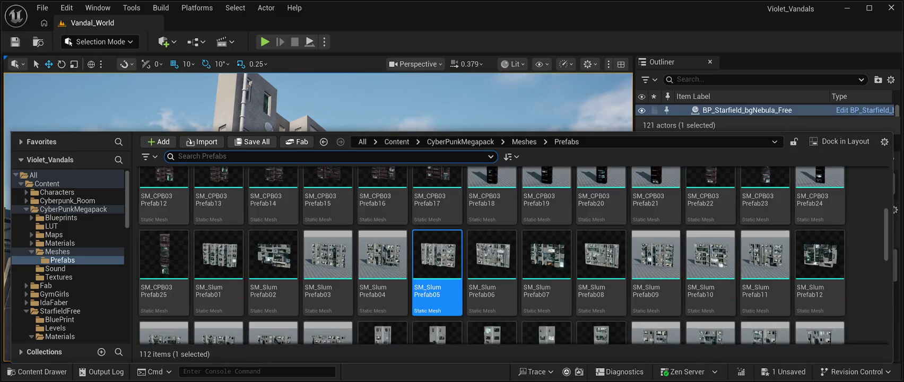
pyautogui.scroll(-3, 437, 308)
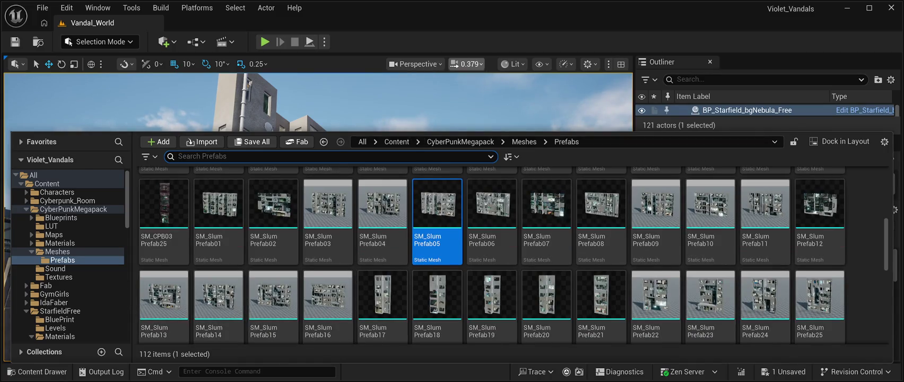
pyautogui.hotkey('ctrl', 'space')
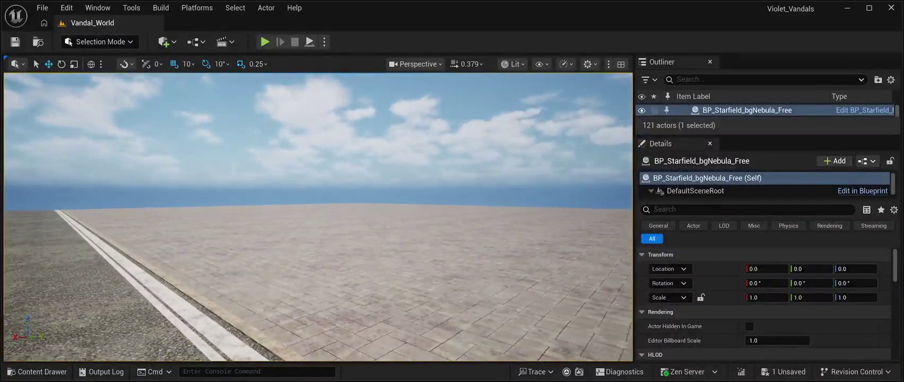
pyautogui.click(42, 371)
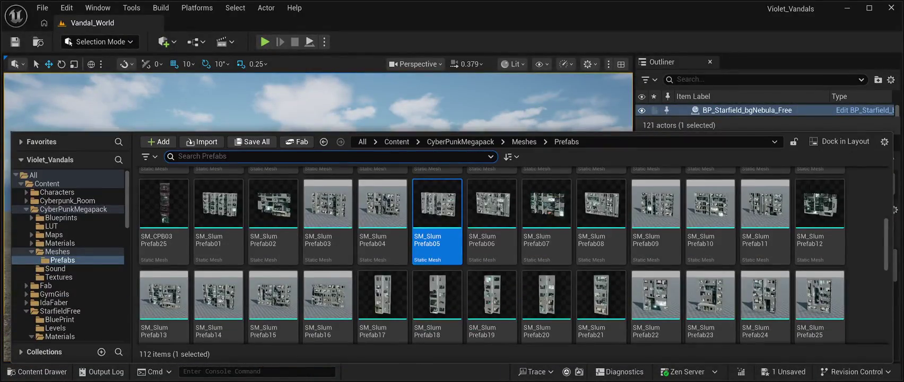
pyautogui.moveTo(164, 297)
pyautogui.mouseDown()
pyautogui.moveTo(223, 175)
pyautogui.moveTo(297, 233)
pyautogui.mouseUp()
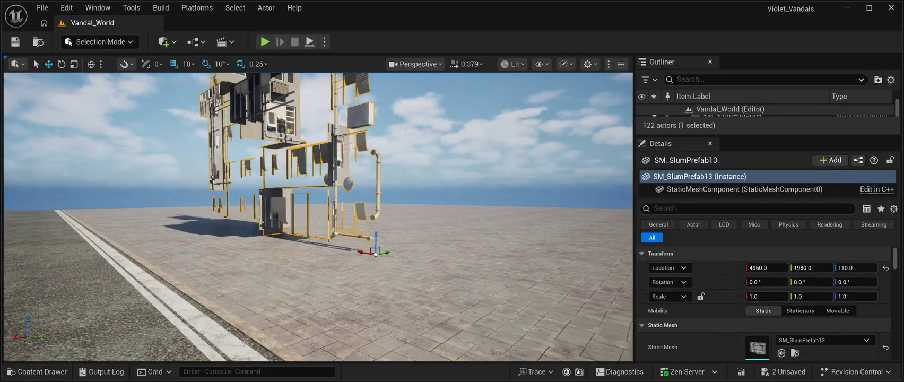
pyautogui.hotkey('ctrl', 's')
# Rotate the building about 180° and move it to X 5860, Y 2130.
pyautogui.press('e')
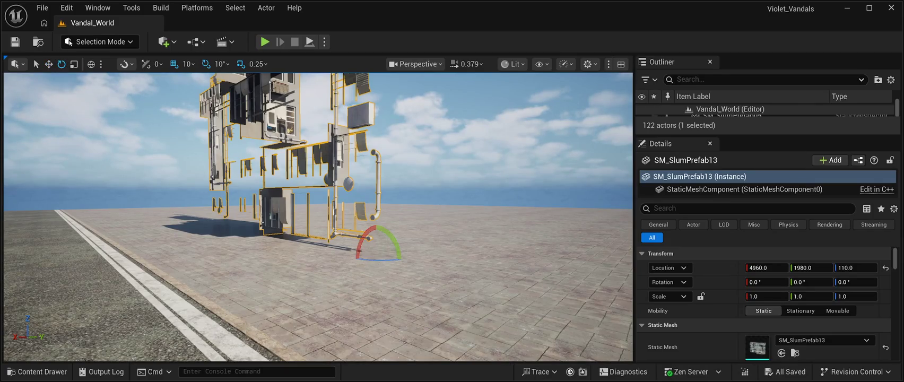
pyautogui.moveTo(377, 260); pyautogui.dragTo(398, 257)
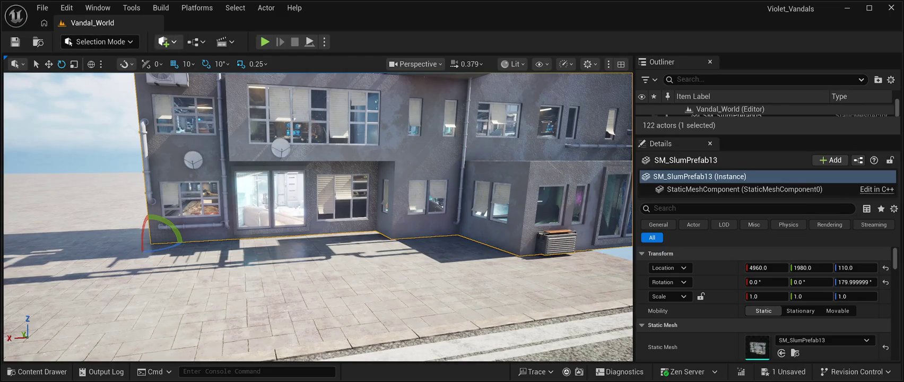
pyautogui.press('w')
pyautogui.moveTo(131, 245); pyautogui.dragTo(17, 247)
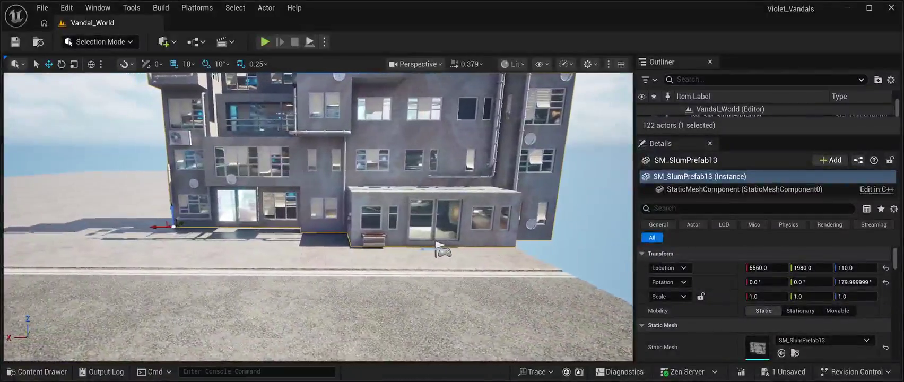
pyautogui.moveTo(764, 267); pyautogui.dragTo(796, 268)
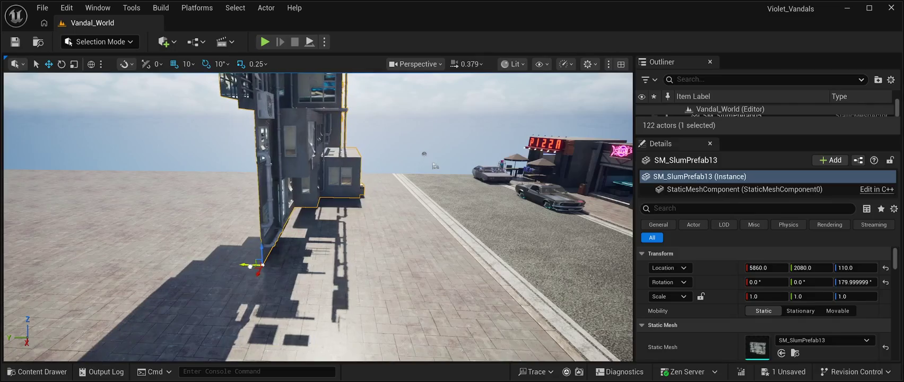
pyautogui.moveTo(246, 266); pyautogui.dragTo(239, 265)
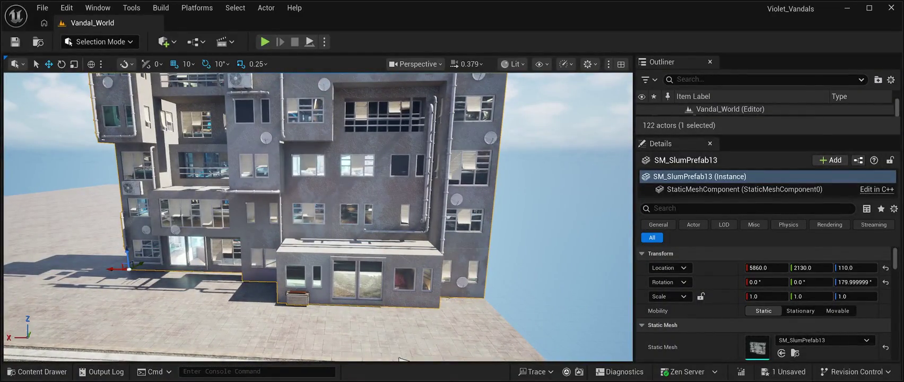
# Duplicate the building as SM_SlumPrefab14 and slide the copy along X down the street.
pyautogui.hotkey('ctrl', 'd')
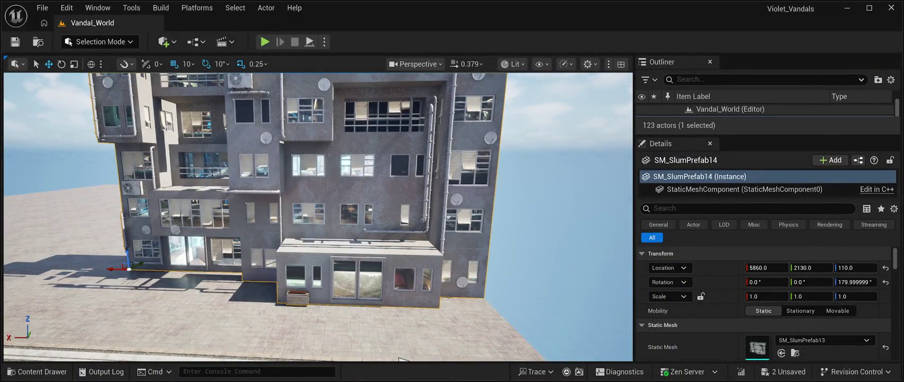
pyautogui.moveTo(115, 269); pyautogui.dragTo(7, 269)
pyautogui.moveTo(402, 359); pyautogui.dragTo(402, 359)
pyautogui.moveTo(264, 247); pyautogui.dragTo(83, 236)
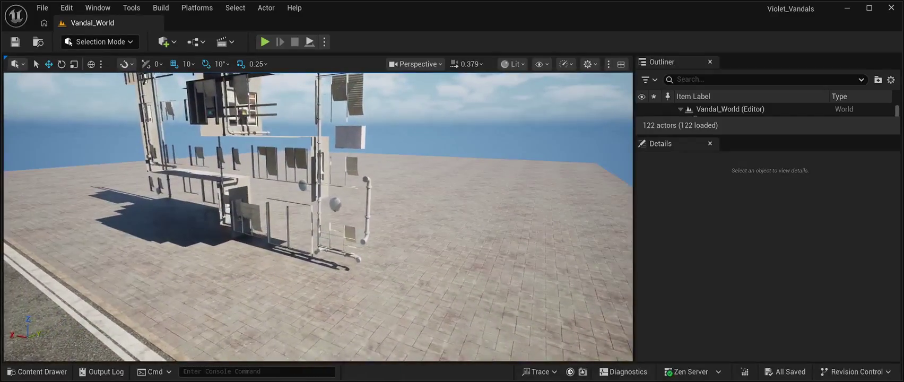
# Select SM_SlumPrefab13 and turn it 170° about its vertical axis.
pyautogui.click(451, 239)
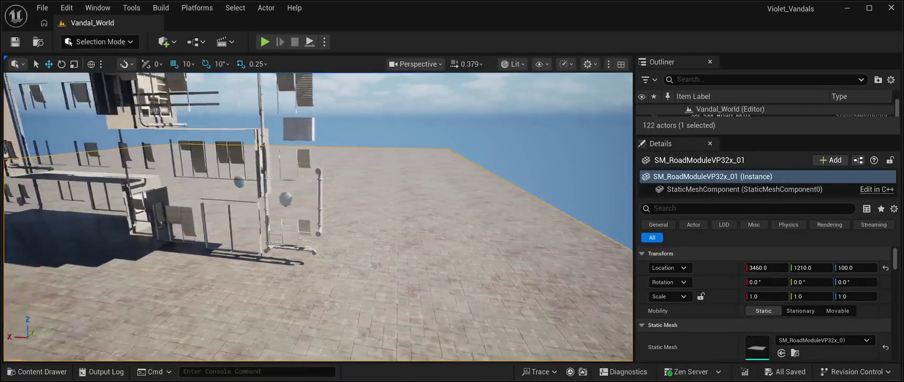
pyautogui.press('e')
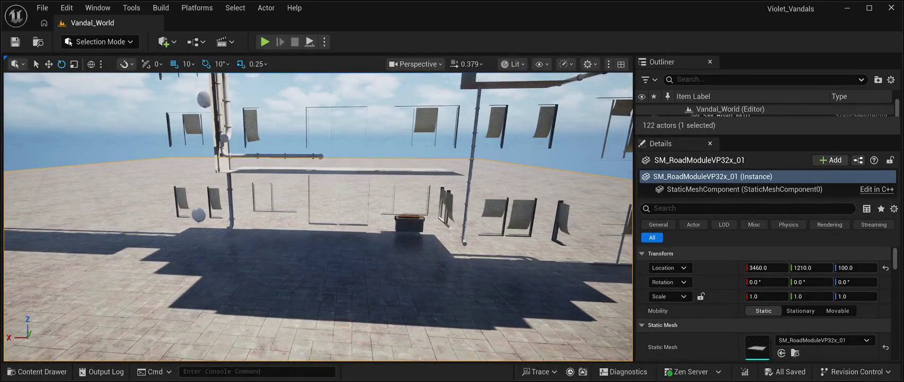
pyautogui.click(339, 171)
pyautogui.press('f')
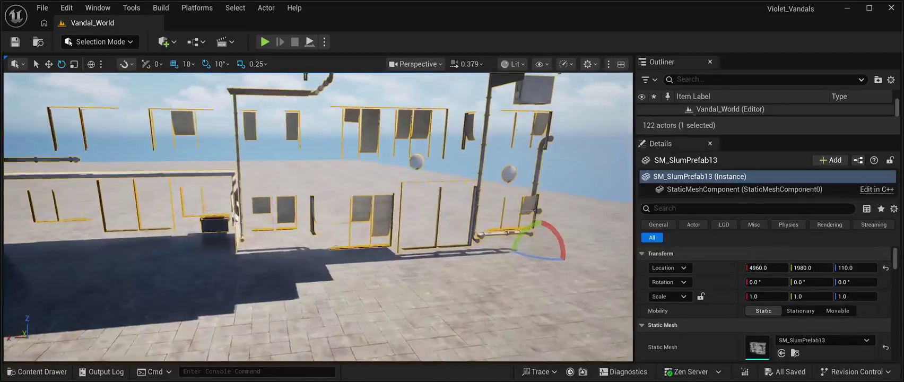
pyautogui.moveTo(496, 258); pyautogui.dragTo(532, 247)
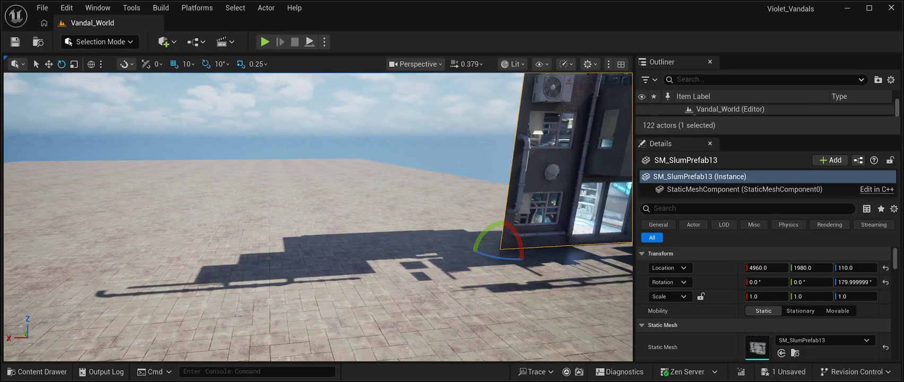
# Move SM_SlumPrefab13 to X 5860, Y 2240 so it lines the street.
pyautogui.press('w')
pyautogui.moveTo(477, 212); pyautogui.dragTo(534, 213)
pyautogui.moveTo(238, 225)
pyautogui.mouseDown()
pyautogui.moveTo(19, 245)
pyautogui.moveTo(483, 159)
pyautogui.moveTo(382, 159)
pyautogui.mouseUp()
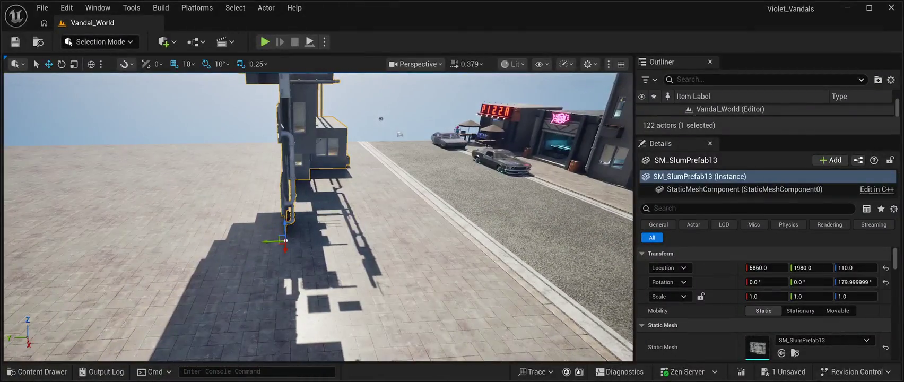
pyautogui.moveTo(269, 241); pyautogui.dragTo(217, 240)
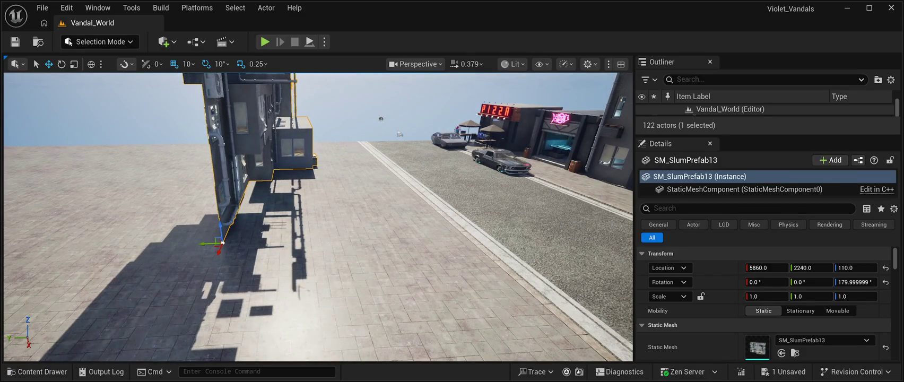
# Save the Vandal_World level and bring the view down near the building's base.
pyautogui.click(14, 42)
pyautogui.moveTo(318, 212)
pyautogui.mouseDown()
pyautogui.moveTo(340, 191)
pyautogui.moveTo(260, 106)
pyautogui.mouseUp()
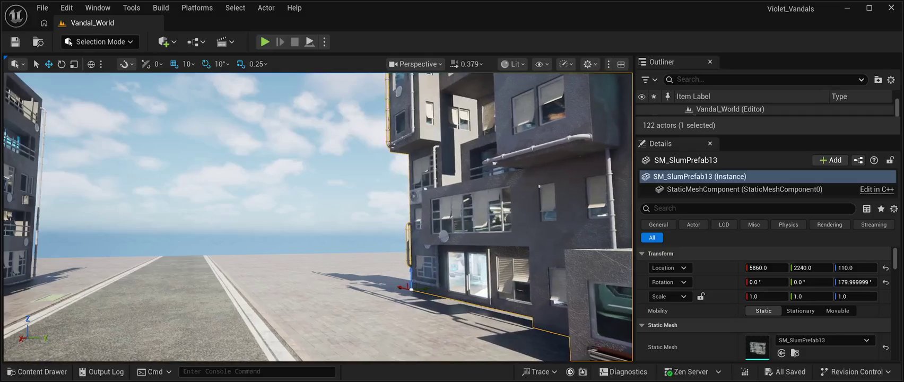
pyautogui.moveTo(318, 213); pyautogui.dragTo(297, 191)
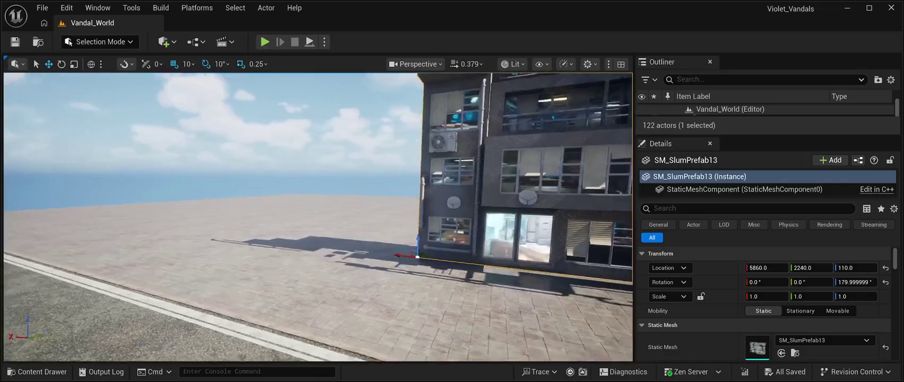
pyautogui.press('w')
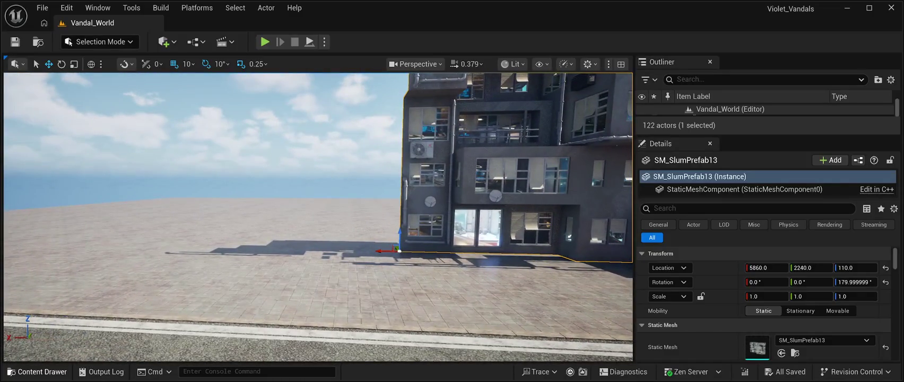
pyautogui.click(42, 371)
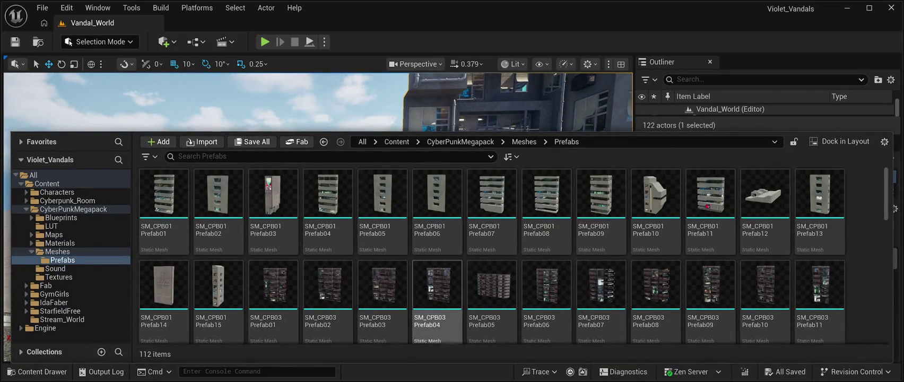
pyautogui.scroll(-5, 437, 297)
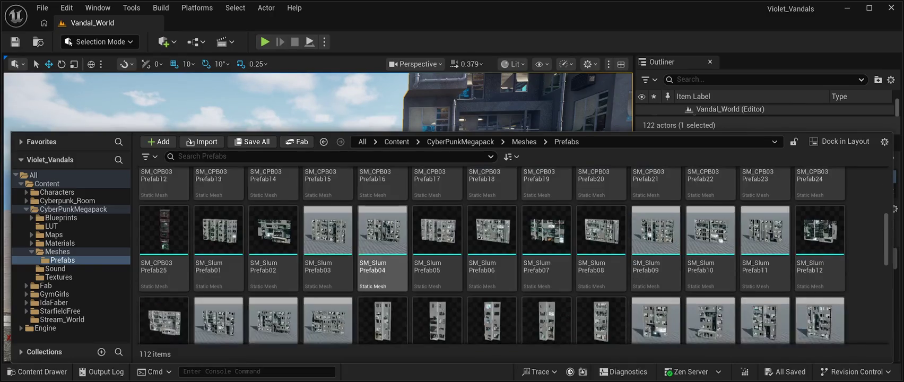
pyautogui.scroll(-1, 546, 319)
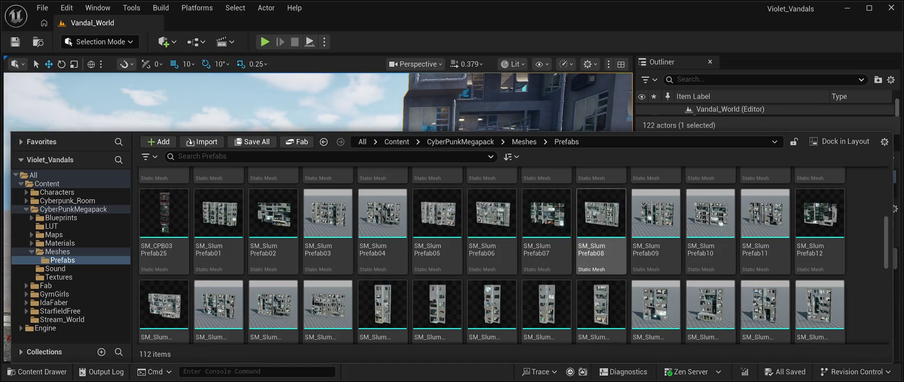
pyautogui.scroll(-1, 492, 268)
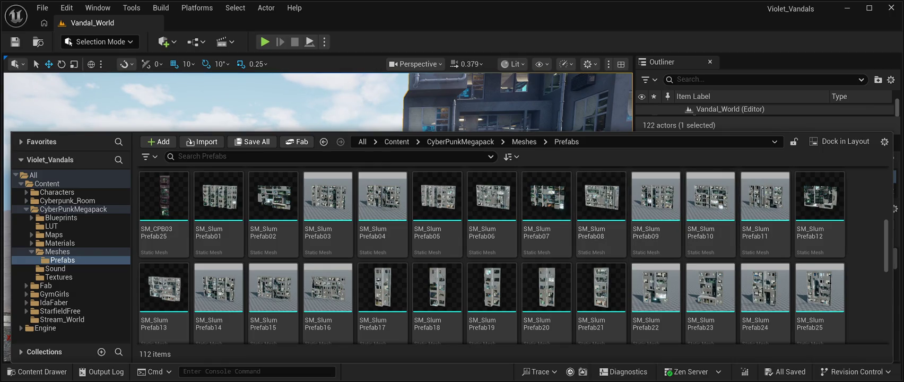
pyautogui.click(601, 202)
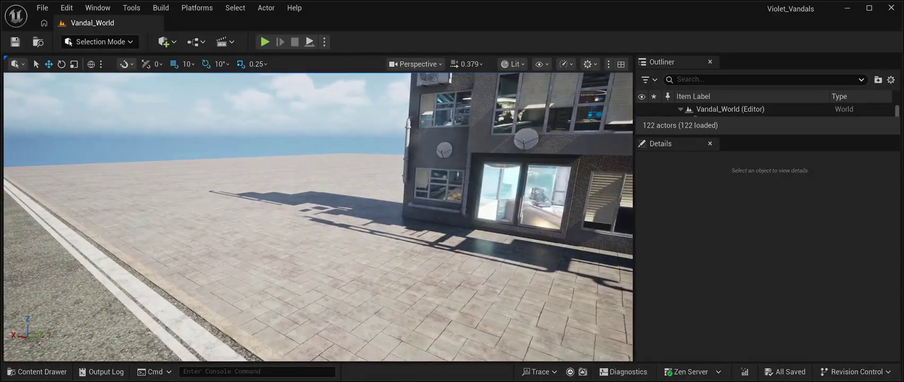
pyautogui.click(37, 372)
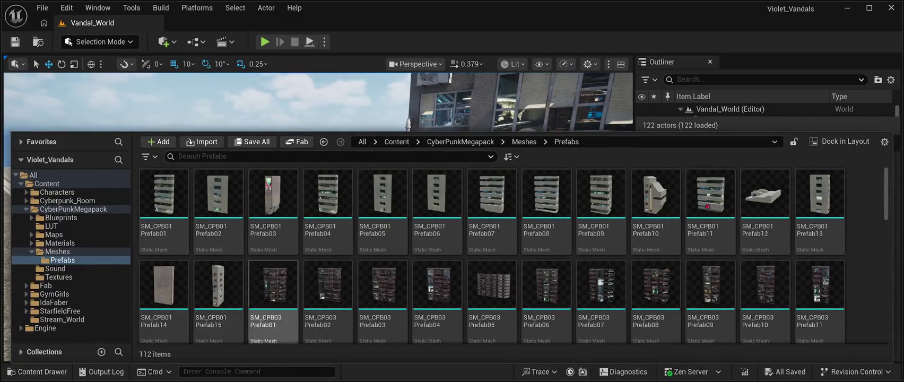
# Scroll the Prefabs grid down to the SM_Slum rows and select SM_Slum Prefab14.
pyautogui.scroll(-4, 601, 212)
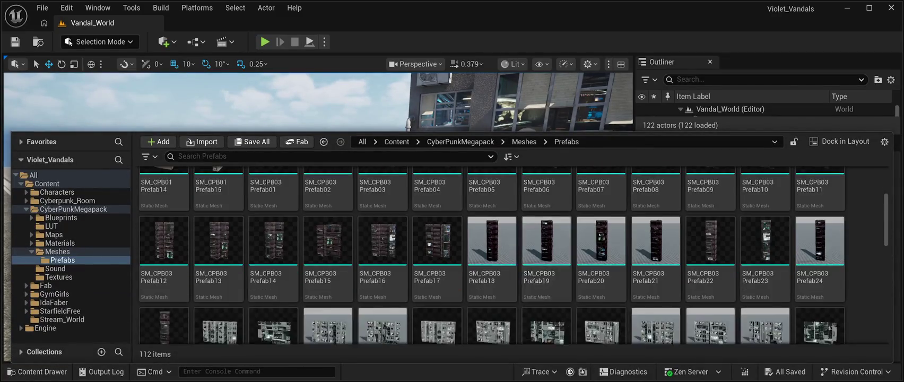
pyautogui.scroll(-1, 492, 266)
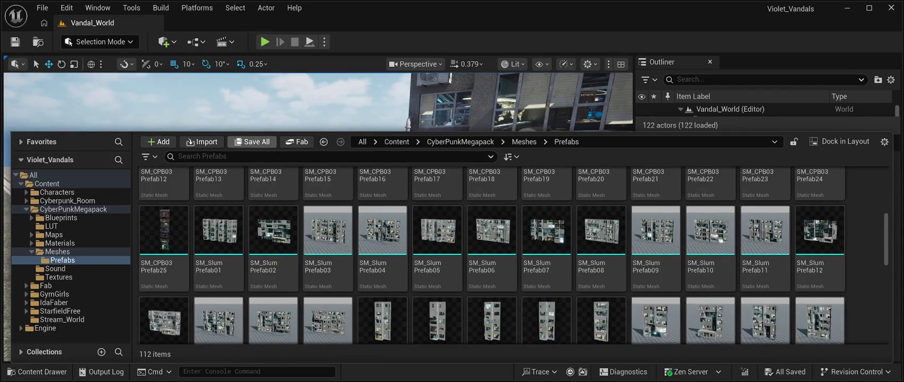
pyautogui.scroll(-1, 628, 238)
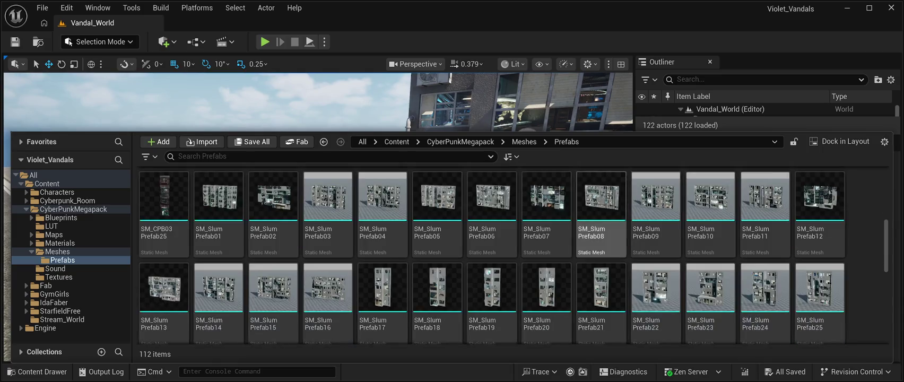
pyautogui.click(219, 292)
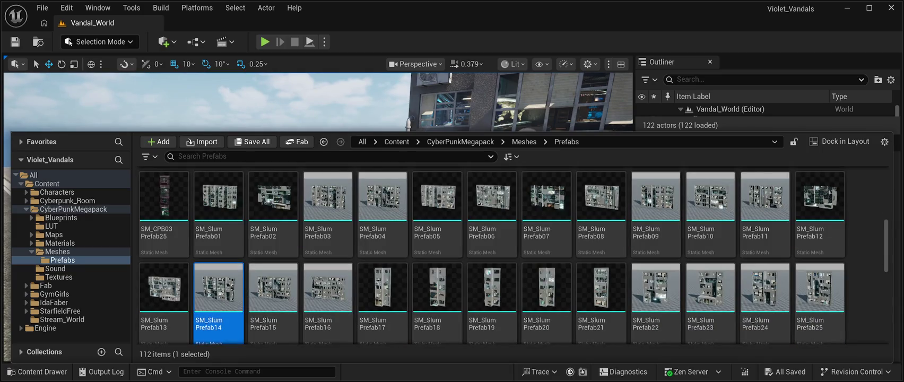
# Place SM_SlumPrefab14 into the level at 5930, 1180 and save.
pyautogui.moveTo(219, 297); pyautogui.dragTo(318, 212)
pyautogui.press('f')
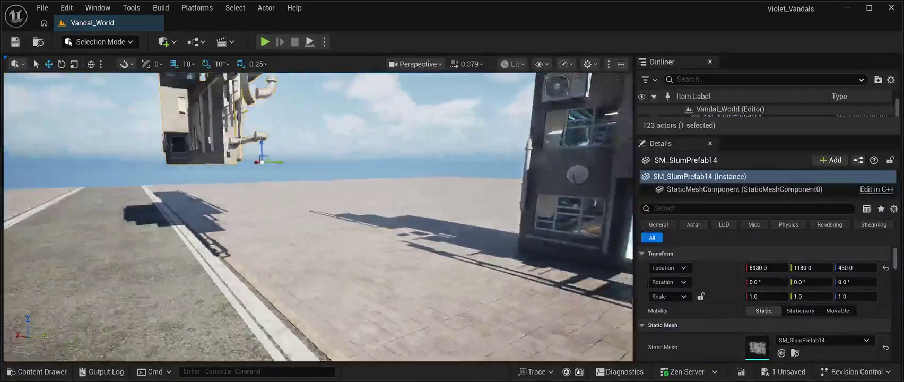
pyautogui.hotkey('ctrl', 's')
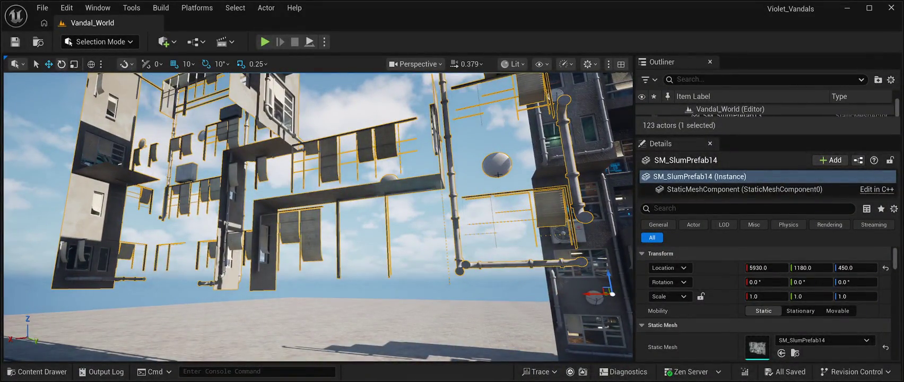
# Turn the new building 180° around Z and lower it to Z 140 onto the ground.
pyautogui.press('e')
pyautogui.press('f')
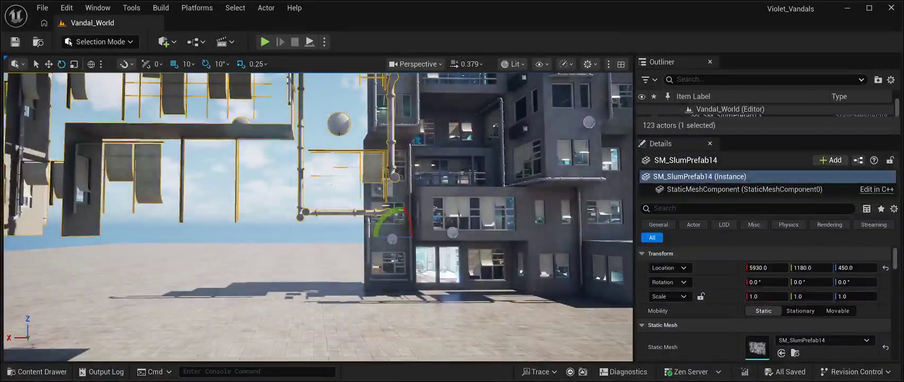
pyautogui.moveTo(406, 237)
pyautogui.mouseDown()
pyautogui.moveTo(554, 241)
pyautogui.moveTo(536, 240)
pyautogui.mouseUp()
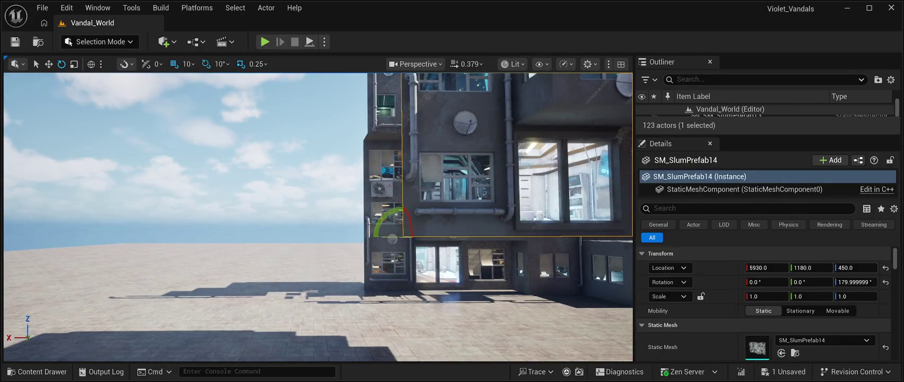
pyautogui.press('w')
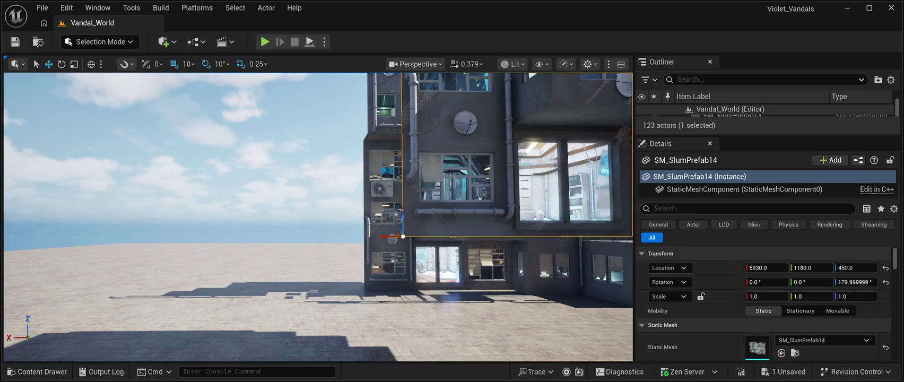
pyautogui.moveTo(403, 223); pyautogui.dragTo(405, 341)
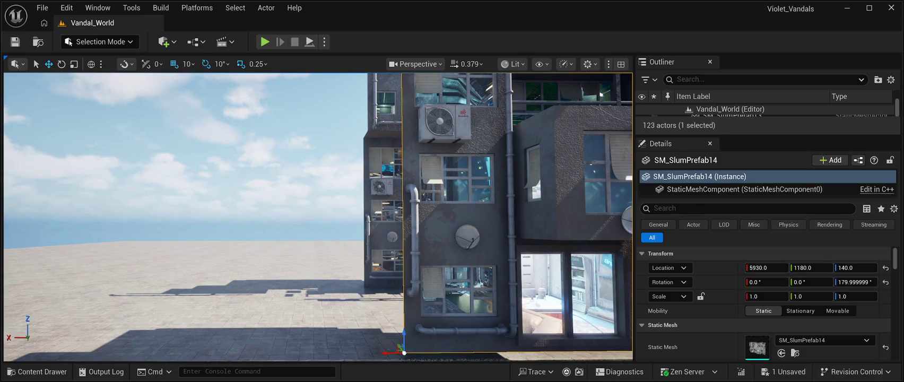
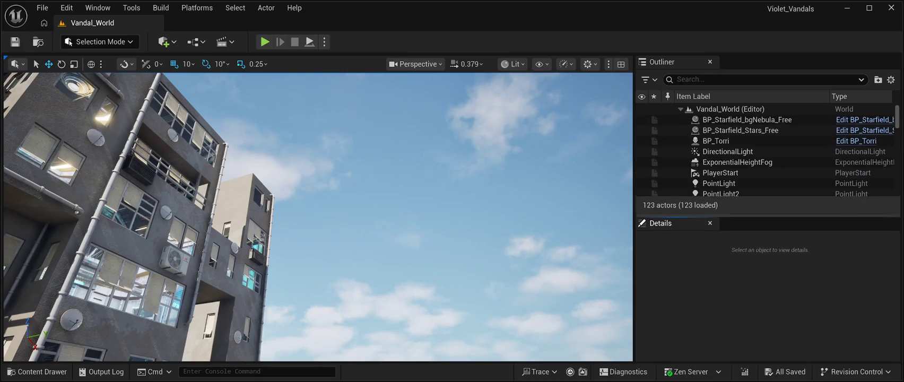
# Delete SM_SlumPrefab14, SM_SlumPrefab05 and SM_SlumPrefab13 via the Outliner, then select the starfield background.
pyautogui.scroll(-6, 764, 308)
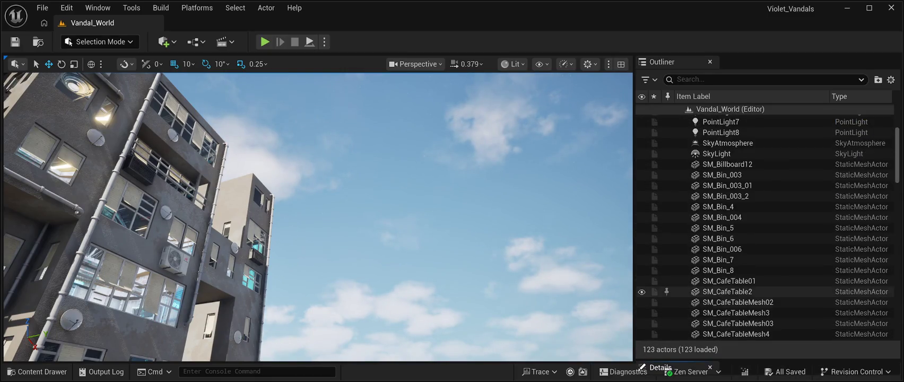
pyautogui.scroll(-13, 764, 308)
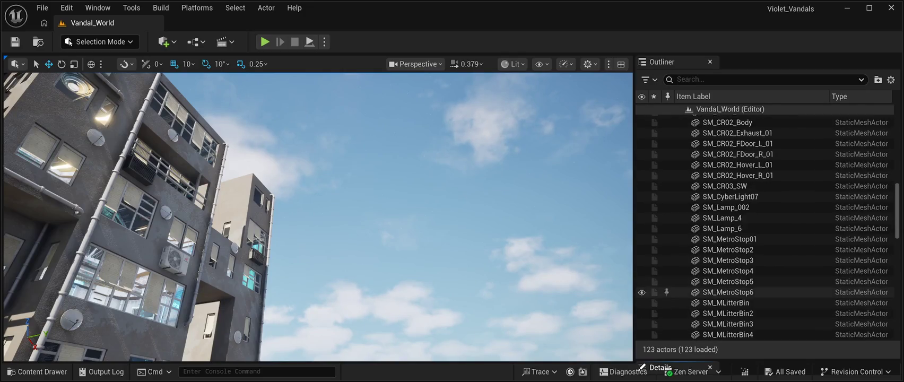
pyautogui.scroll(-10, 764, 305)
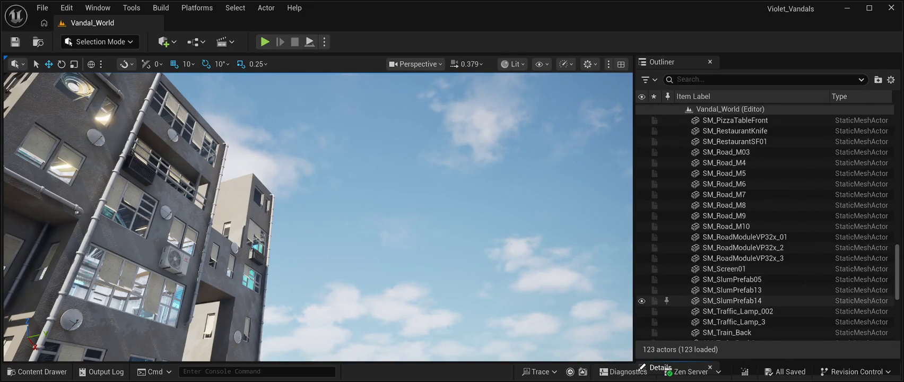
pyautogui.click(732, 250)
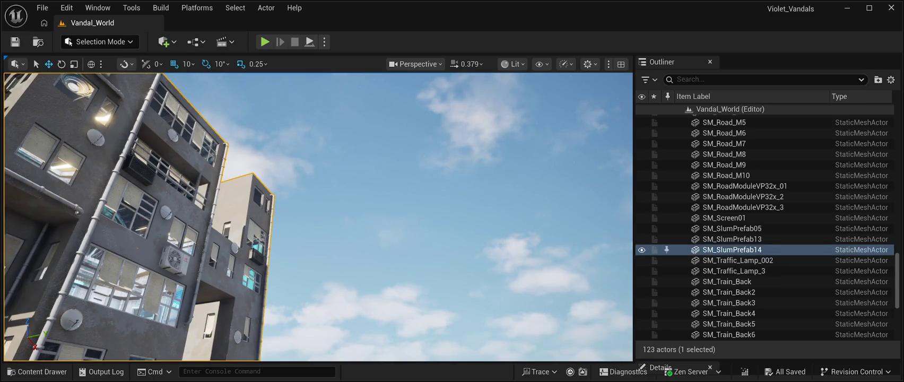
pyautogui.press('Delete')
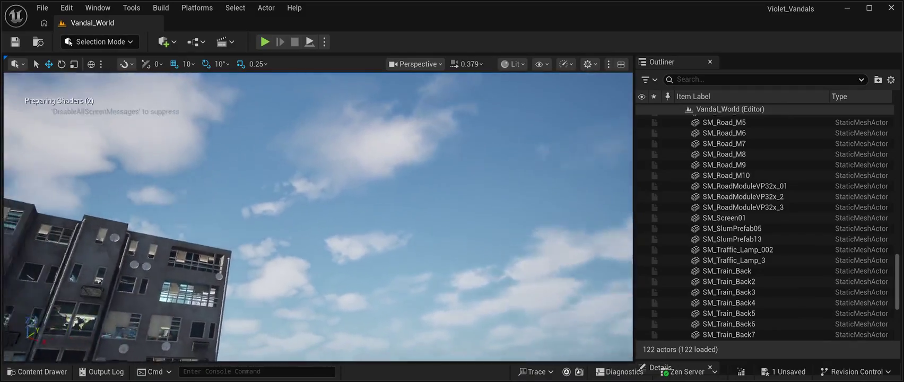
pyautogui.click(732, 228)
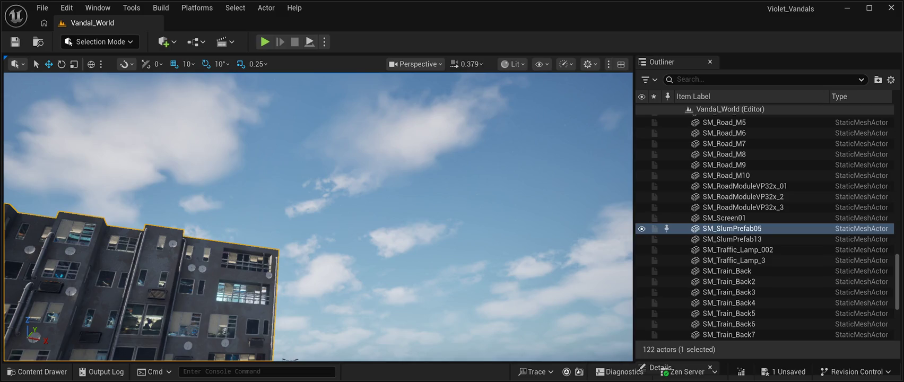
pyautogui.press('Delete')
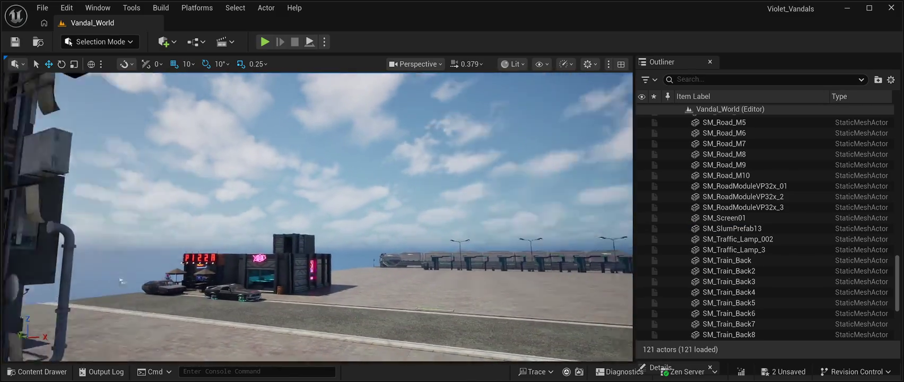
pyautogui.doubleClick(732, 228)
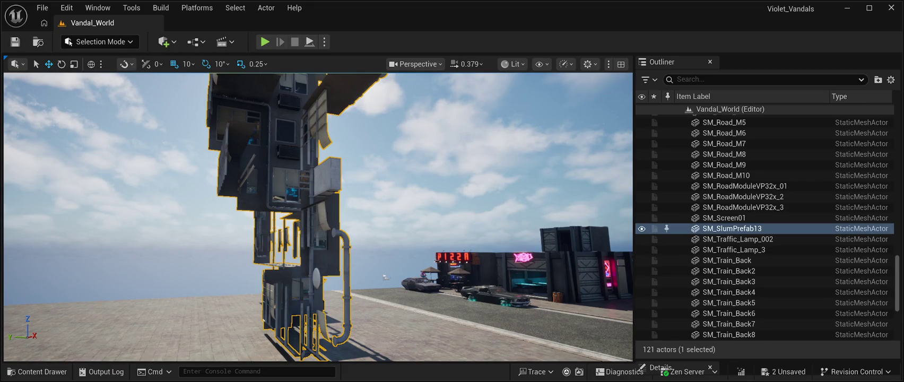
pyautogui.press('Delete')
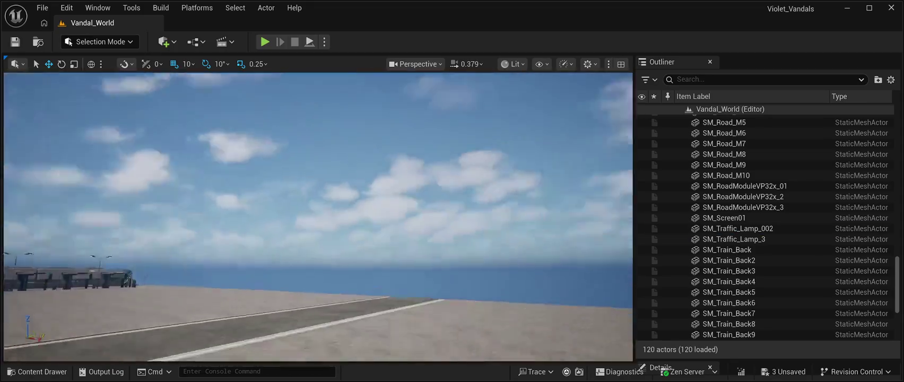
pyautogui.moveTo(83, 288)
pyautogui.mouseDown()
pyautogui.moveTo(51, 257)
pyautogui.moveTo(83, 287)
pyautogui.mouseUp()
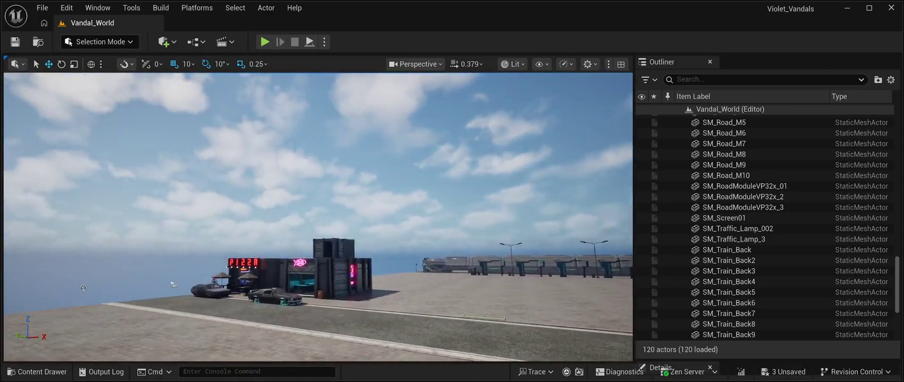
pyautogui.click(83, 288)
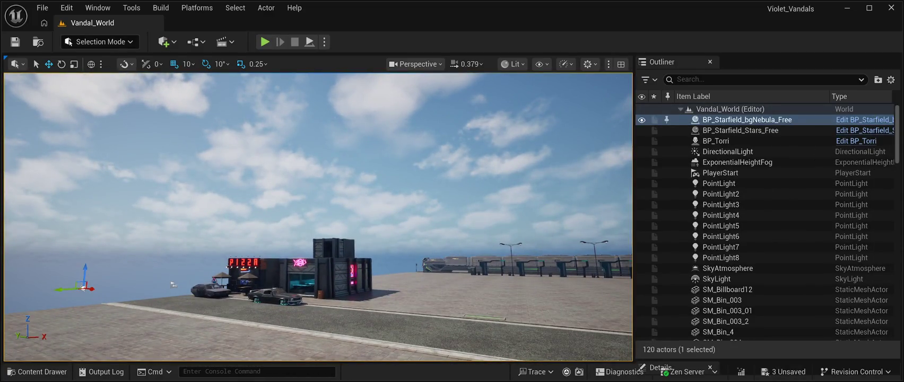
# Swing the view close onto the pizza and sushi shop fronts, then open the File menu.
pyautogui.moveTo(82, 287)
pyautogui.mouseDown()
pyautogui.moveTo(54, 305)
pyautogui.moveTo(42, 300)
pyautogui.moveTo(43, 281)
pyautogui.moveTo(42, 306)
pyautogui.moveTo(80, 307)
pyautogui.moveTo(55, 307)
pyautogui.moveTo(54, 297)
pyautogui.mouseUp()
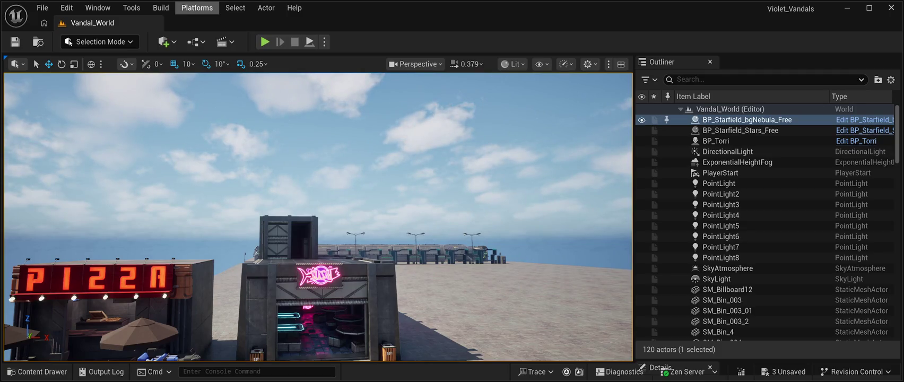
pyautogui.click(43, 7)
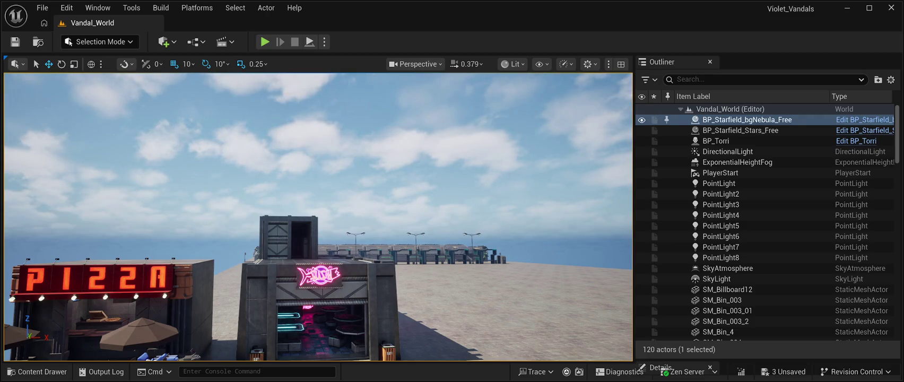
pyautogui.click(257, 371)
pyautogui.write('Slate.EnableTooltips 0')
pyautogui.press('Return')
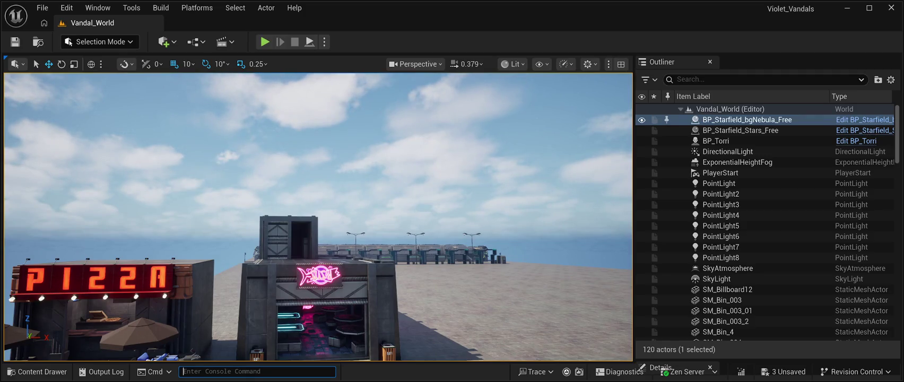
pyautogui.click(197, 8)
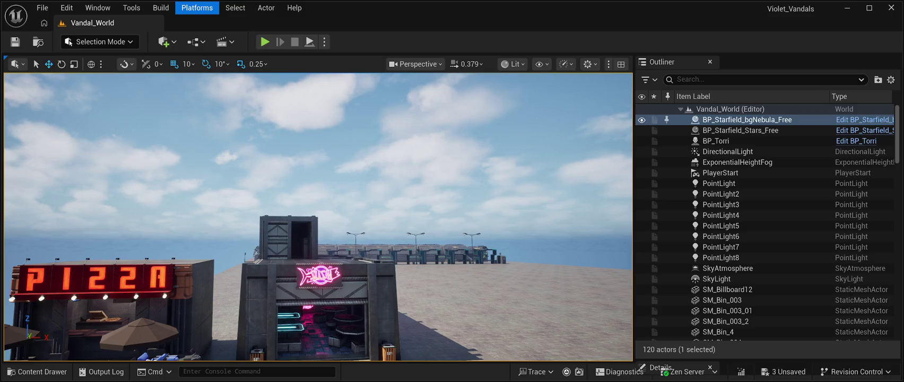
pyautogui.moveTo(43, 7)
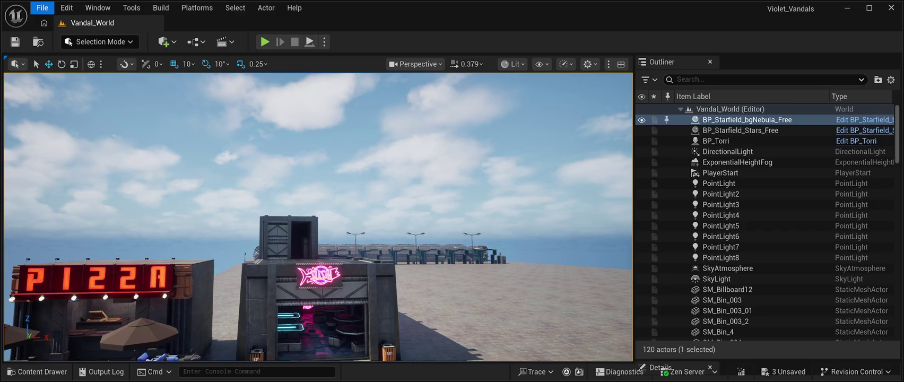
pyautogui.moveTo(98, 8)
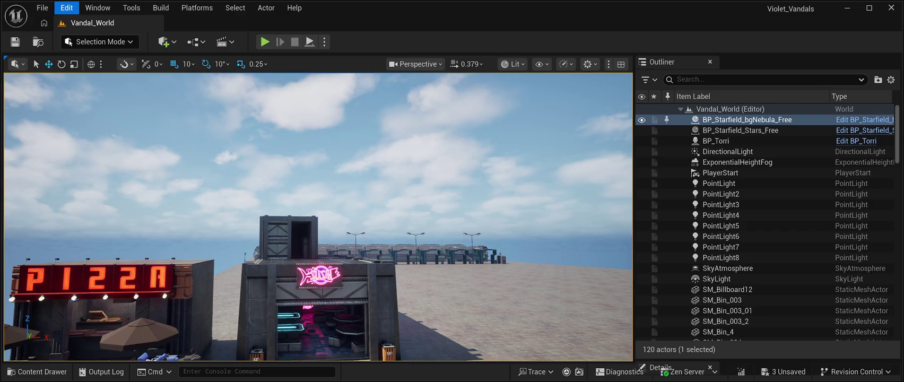
pyautogui.press('Escape')
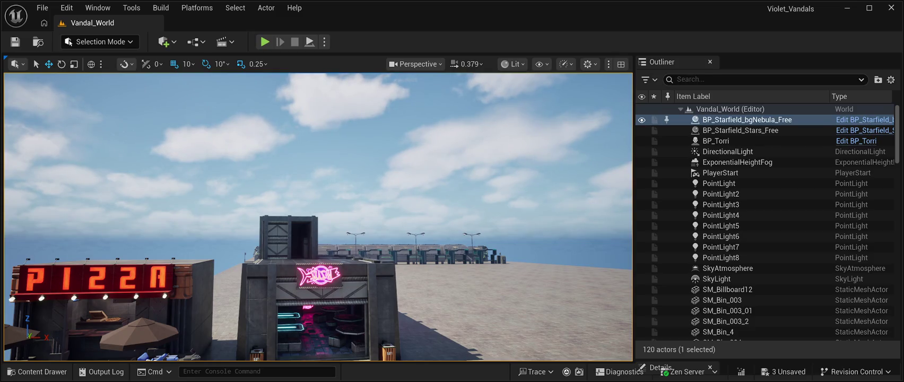
# Run Slate.EnableTooltips=False in the console, then check the Edit menu and dismiss it.
pyautogui.click(183, 371)
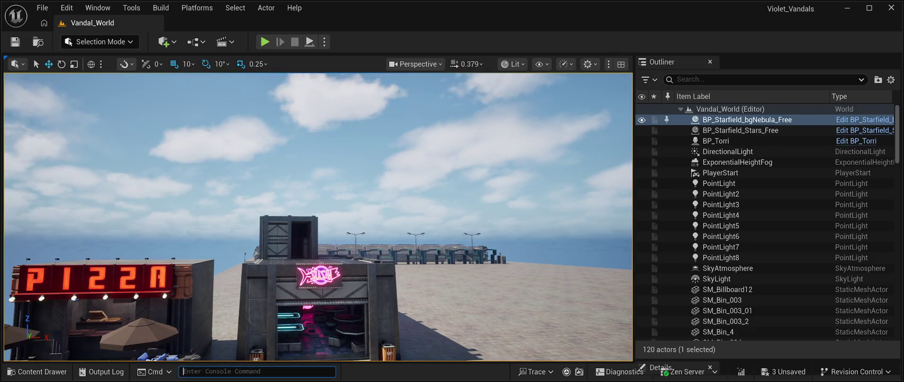
pyautogui.write('Slate.EnableTooltips=False')
pyautogui.press('Return')
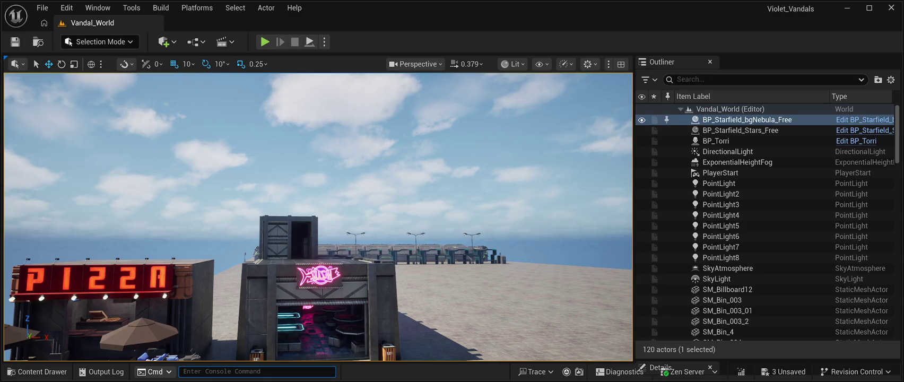
pyautogui.click(67, 8)
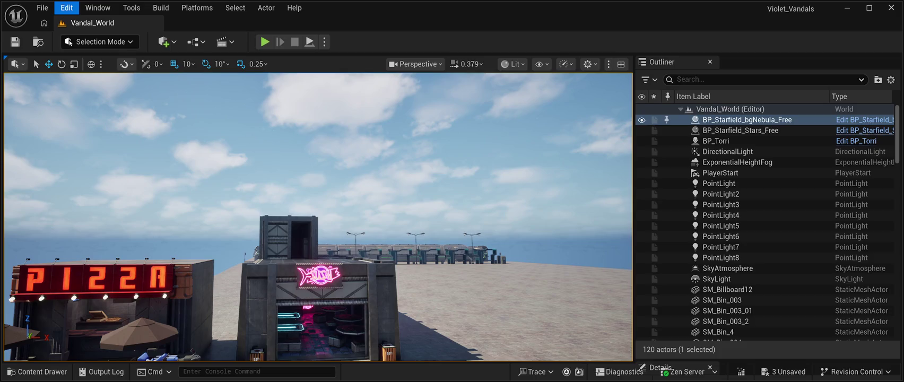
pyautogui.press('Escape')
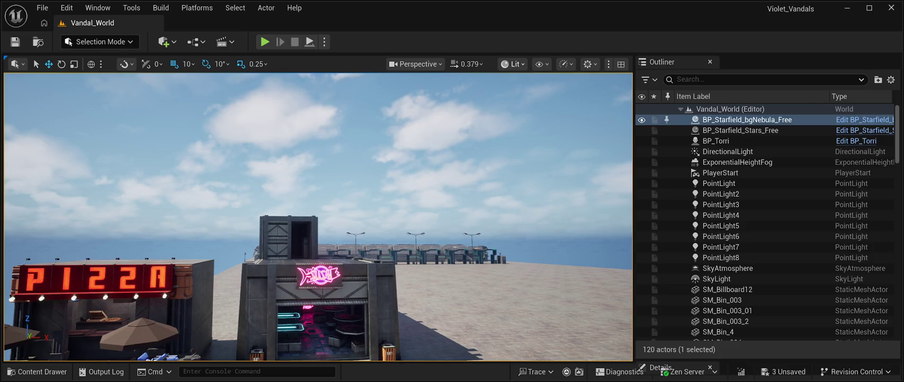
# Cycle the viewport through Unlit, Lighting Only, Detail Lighting, Lighting Only, ending on Reflections.
pyautogui.hotkey('alt', '3')
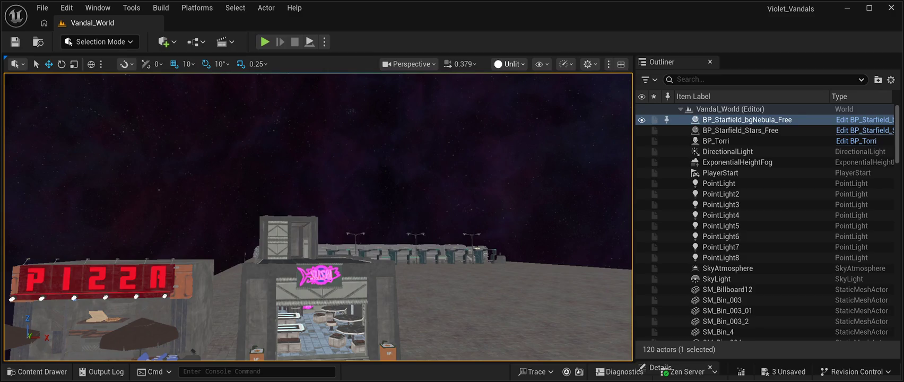
pyautogui.hotkey('alt', '6')
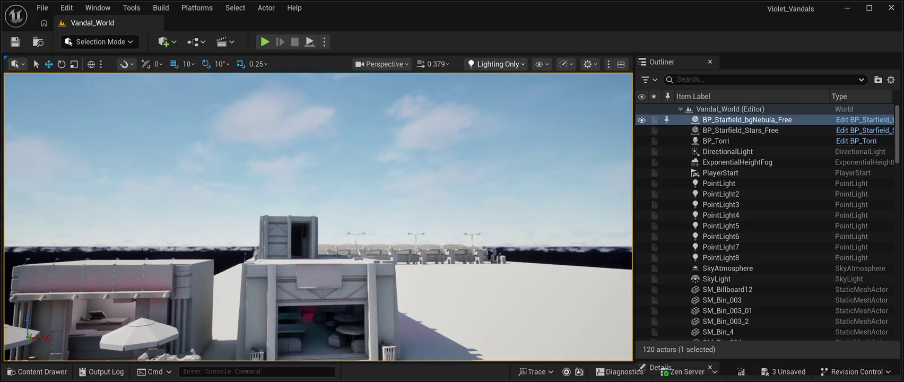
pyautogui.hotkey('alt', '5')
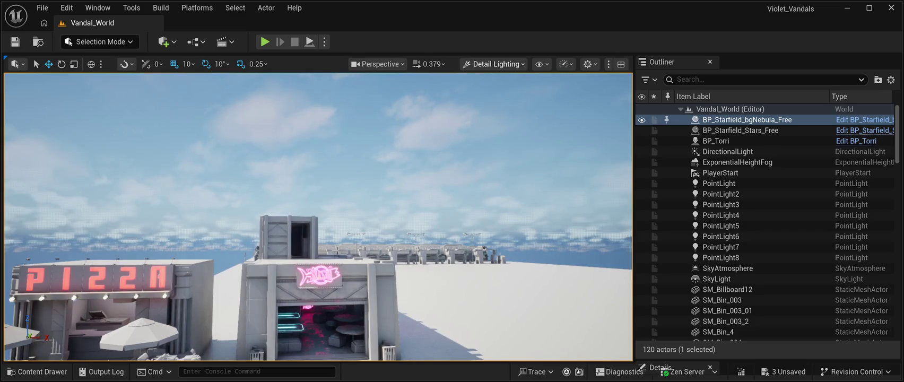
pyautogui.hotkey('alt', '6')
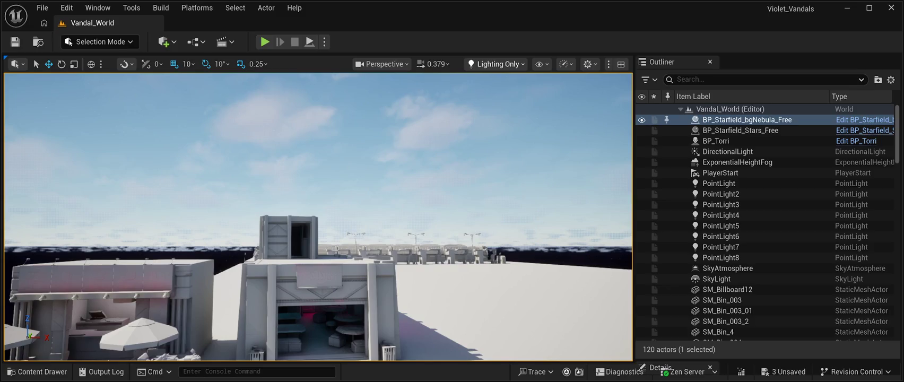
pyautogui.hotkey('alt', '9')
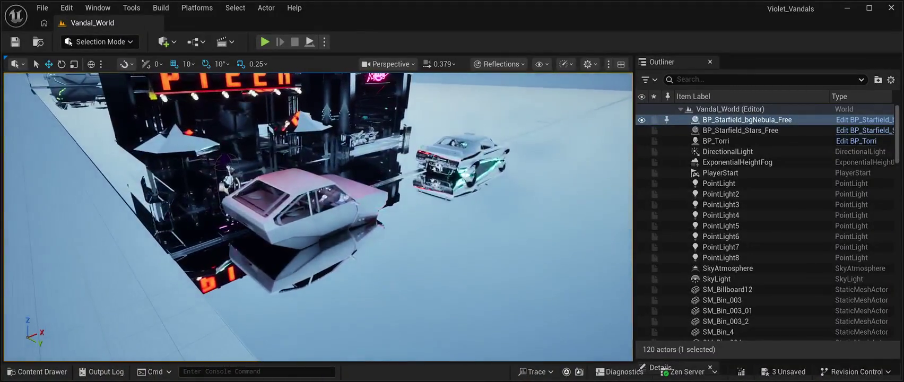
# Play the level in the editor, stop it, and switch back to Lighting Only view.
pyautogui.hotkey('alt', 'p')
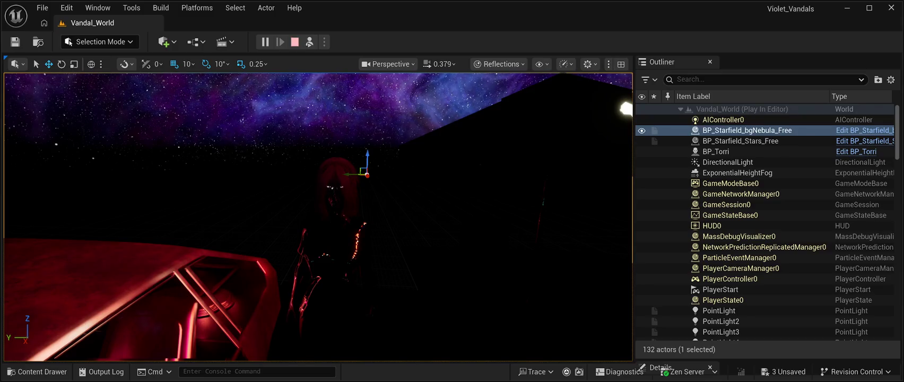
pyautogui.press('Escape')
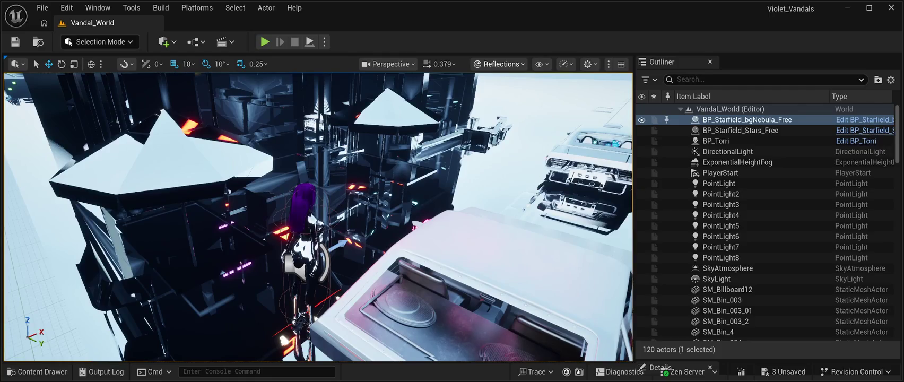
pyautogui.hotkey('alt', '6')
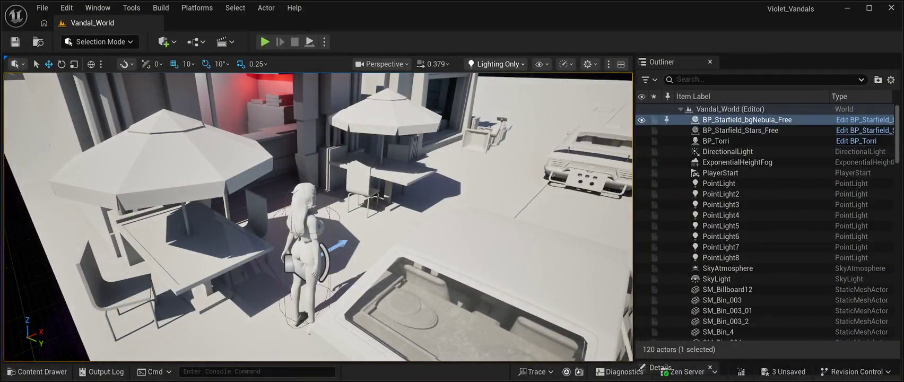
# Frame SM_RoadModuleVP32x_2, test-play and stop, then open the CyberPunkMegapack Prefabs assets.
pyautogui.scroll(-10, 764, 223)
pyautogui.doubleClick(743, 238)
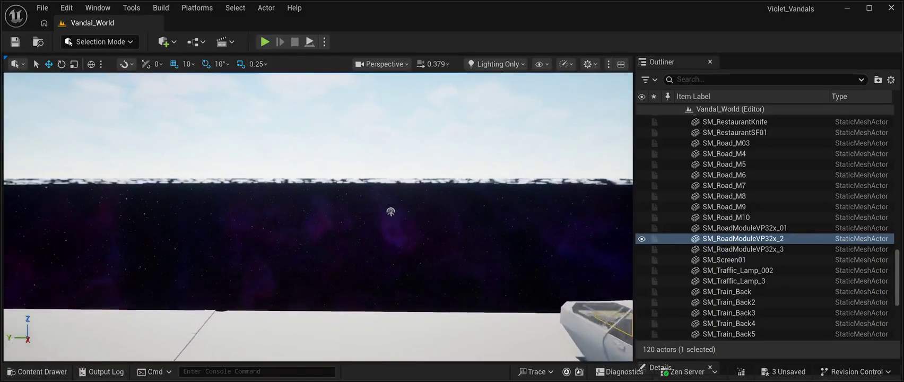
pyautogui.hotkey('alt', 'p')
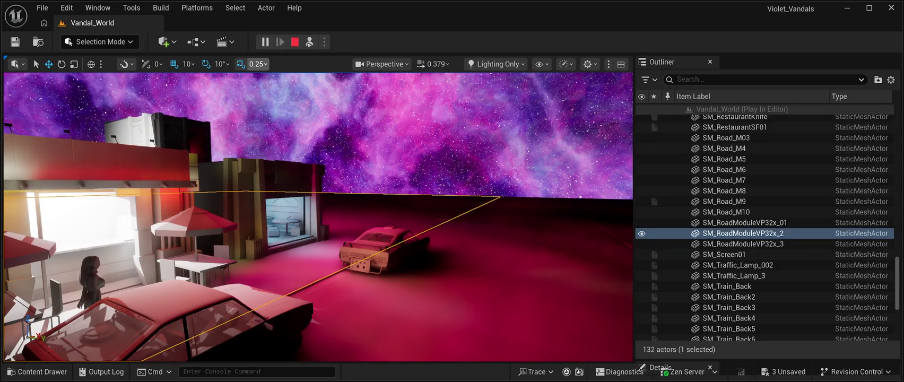
pyautogui.click(295, 42)
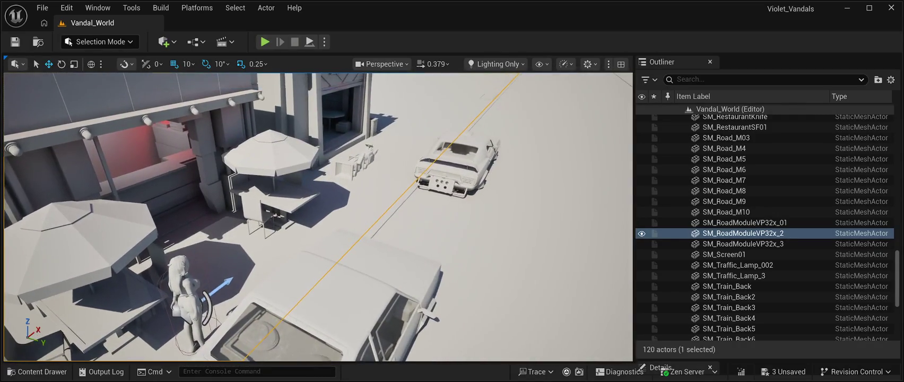
pyautogui.click(38, 371)
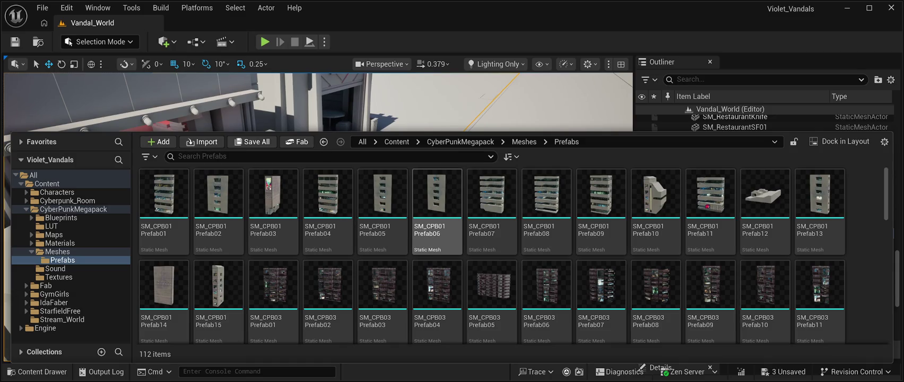
# Scroll to the SM_Slum Prefab26–37 meshes and drop SM_Slum Prefab28 into the level.
pyautogui.scroll(-5, 656, 213)
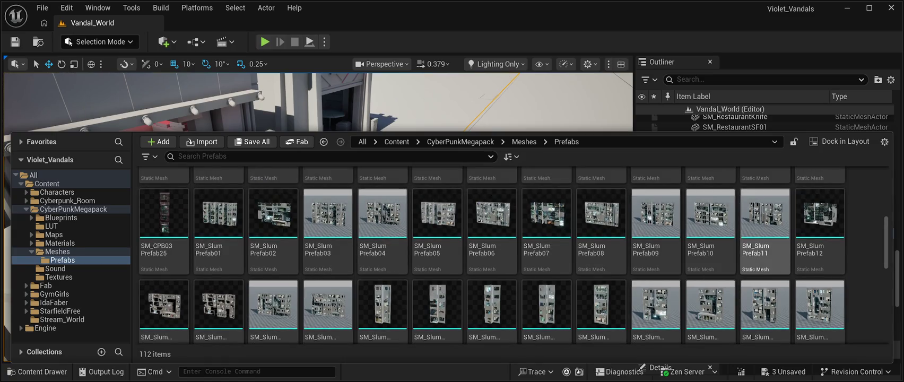
pyautogui.scroll(-5, 710, 228)
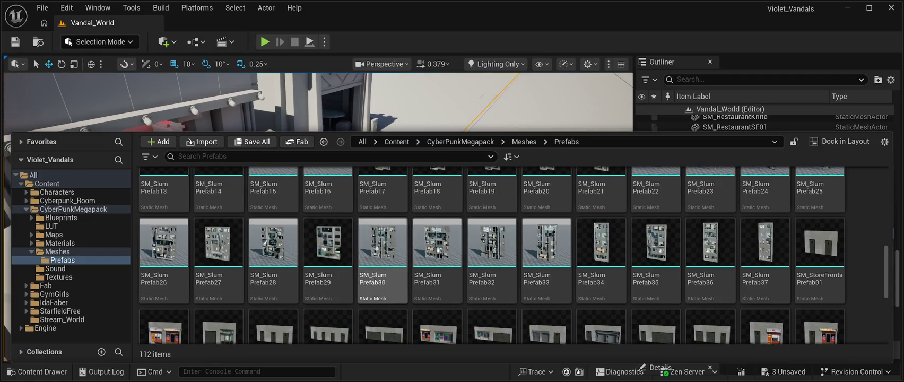
pyautogui.scroll(-7, 437, 239)
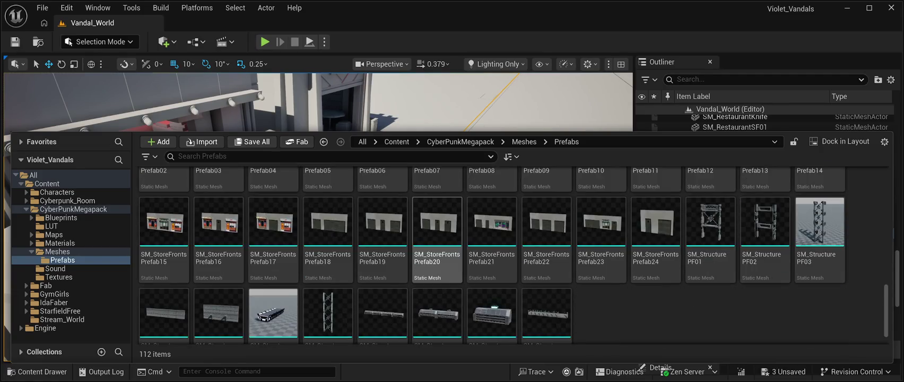
pyautogui.scroll(5, 438, 228)
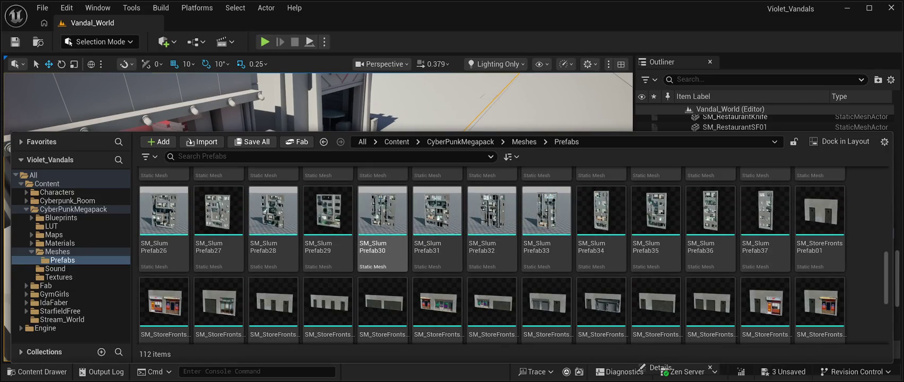
pyautogui.moveTo(273, 212)
pyautogui.mouseDown()
pyautogui.moveTo(265, 107)
pyautogui.moveTo(478, 133)
pyautogui.moveTo(552, 159)
pyautogui.mouseUp()
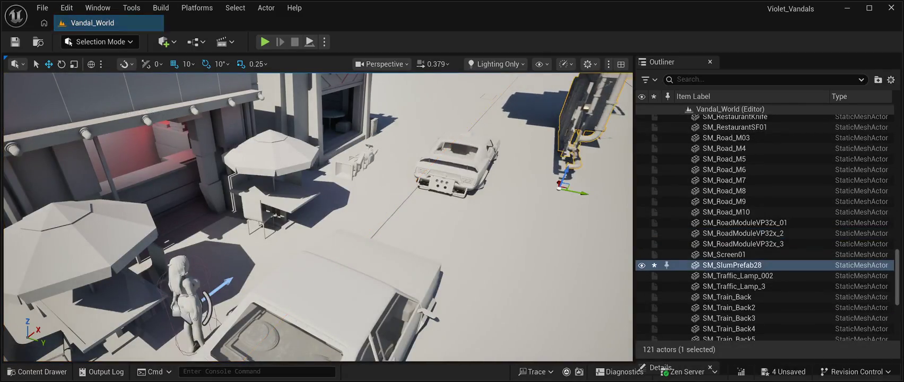
# Move SM_SlumPrefab28 right of the street near the car and rotate it -140° on Z.
pyautogui.press('f')
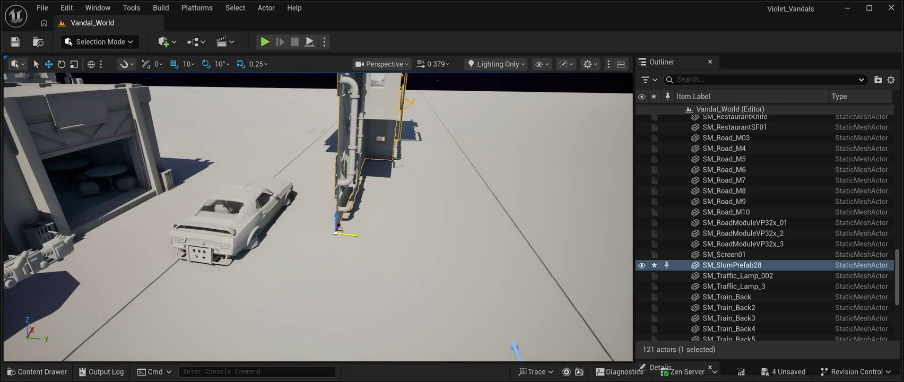
pyautogui.moveTo(337, 233)
pyautogui.mouseDown()
pyautogui.moveTo(573, 247)
pyautogui.moveTo(576, 255)
pyautogui.mouseUp()
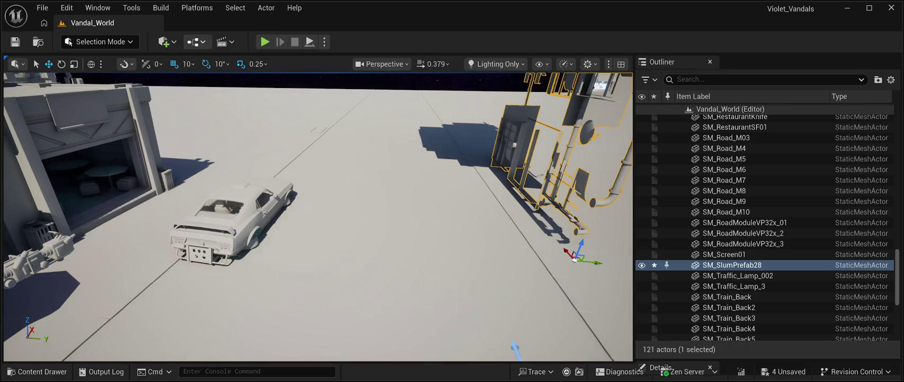
pyautogui.click(61, 63)
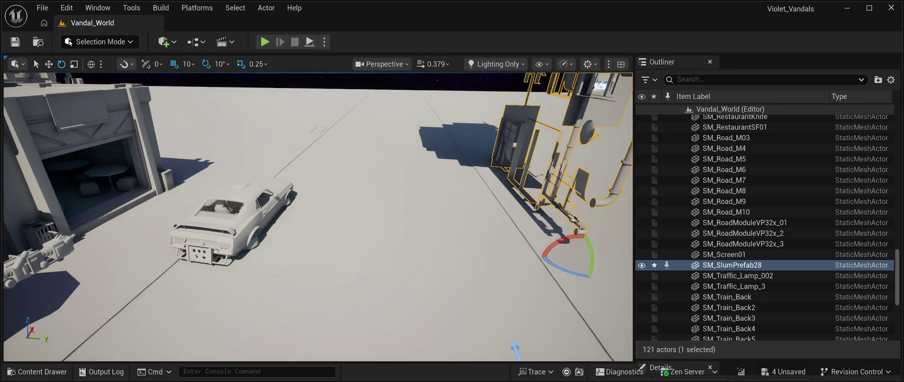
pyautogui.moveTo(568, 273)
pyautogui.mouseDown()
pyautogui.moveTo(552, 268)
pyautogui.moveTo(600, 279)
pyautogui.mouseUp()
pyautogui.press('f')
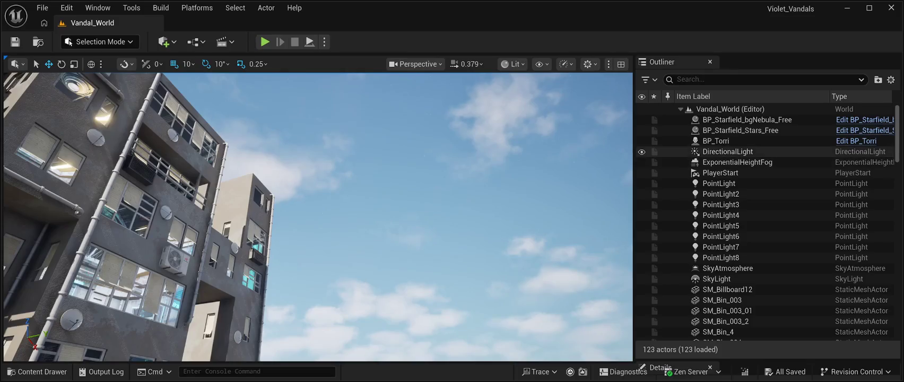
# Select and delete SM_SlumPrefab14, SM_SlumPrefab05 and the SM_SlumPrefab13 tower in the viewport.
pyautogui.click(247, 223)
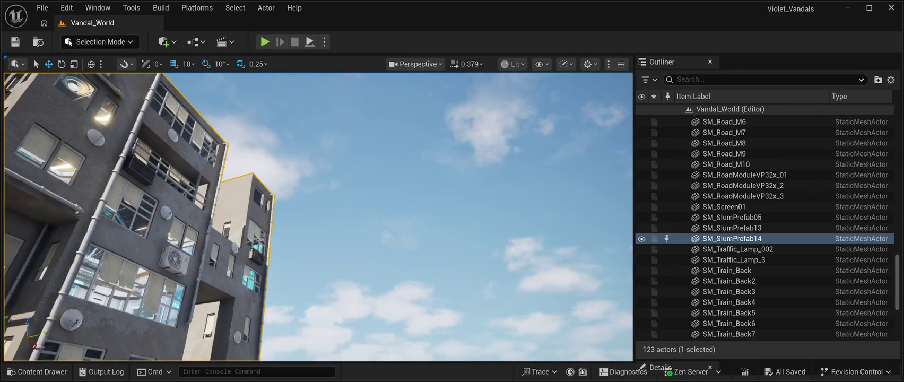
pyautogui.press('Delete')
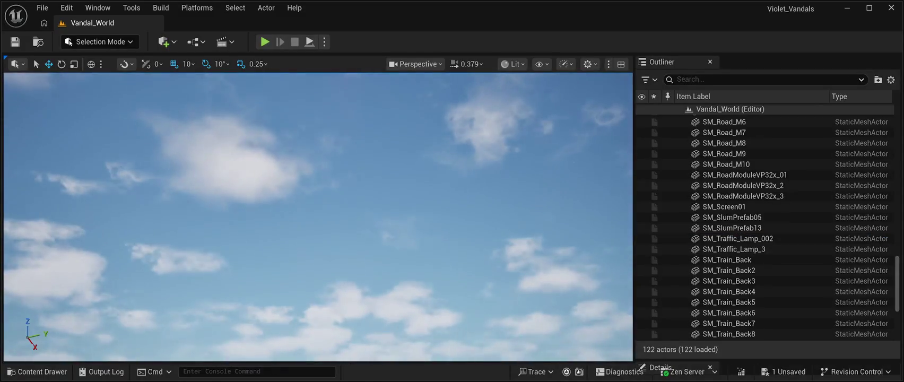
pyautogui.moveTo(319, 217); pyautogui.dragTo(318, 201)
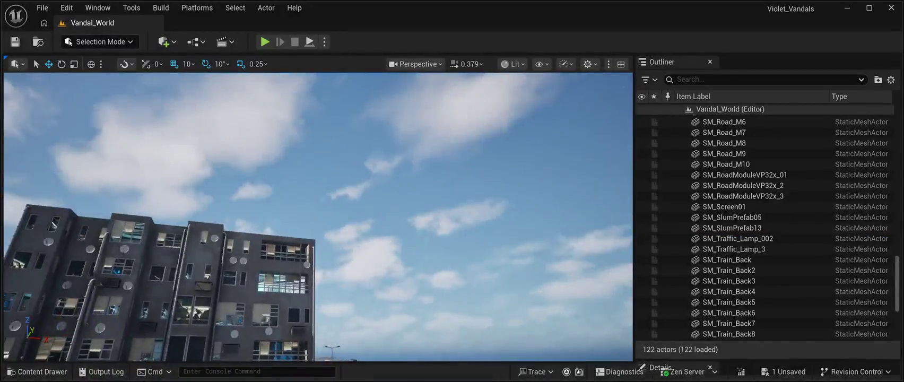
pyautogui.click(159, 276)
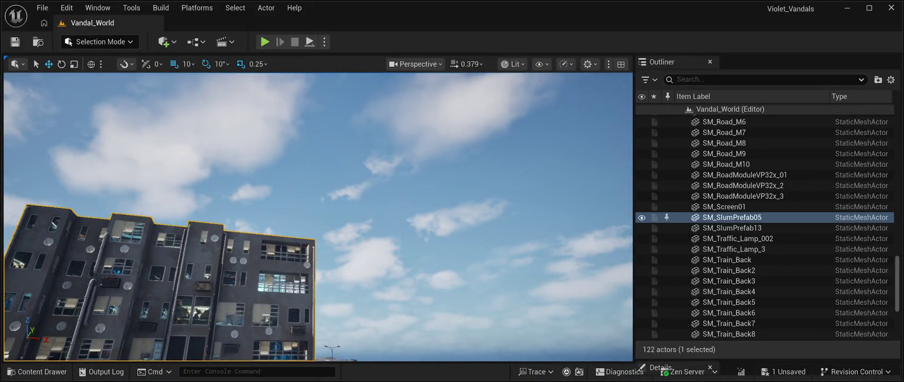
pyautogui.press('Delete')
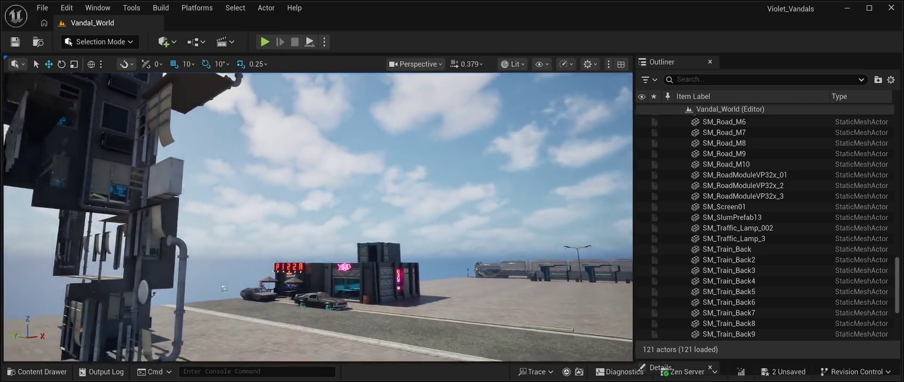
pyautogui.moveTo(318, 212); pyautogui.dragTo(302, 212)
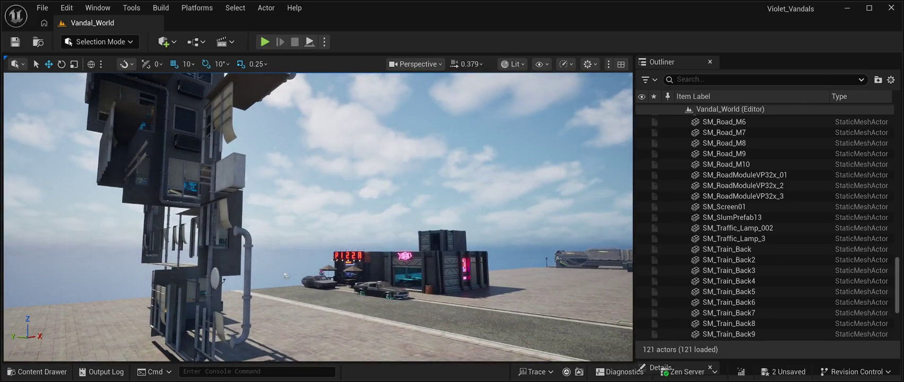
pyautogui.click(201, 250)
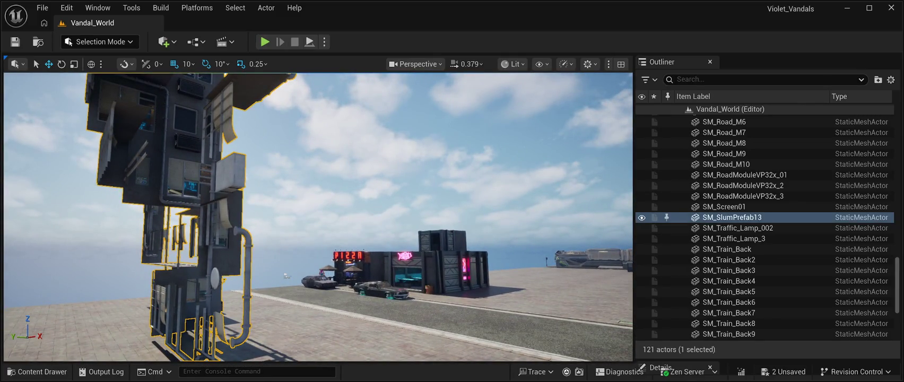
pyautogui.press('Delete')
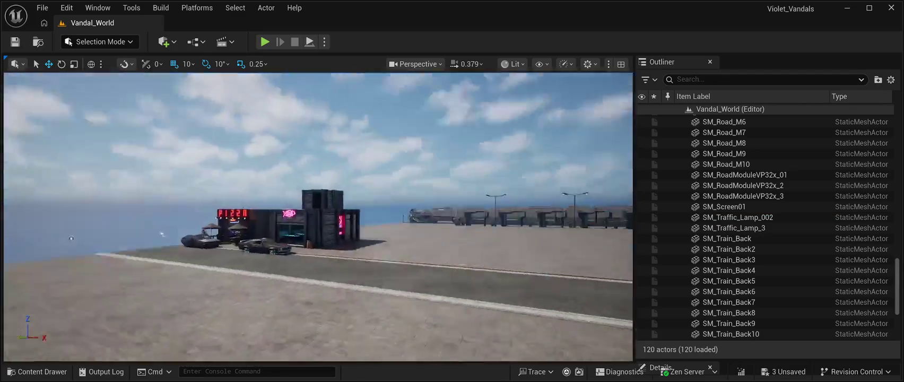
pyautogui.moveTo(318, 212)
pyautogui.mouseDown()
pyautogui.moveTo(318, 181)
pyautogui.moveTo(313, 223)
pyautogui.moveTo(303, 223)
pyautogui.mouseUp()
pyautogui.moveTo(149, 326)
pyautogui.mouseDown()
pyautogui.moveTo(125, 325)
pyautogui.moveTo(191, 326)
pyautogui.mouseUp()
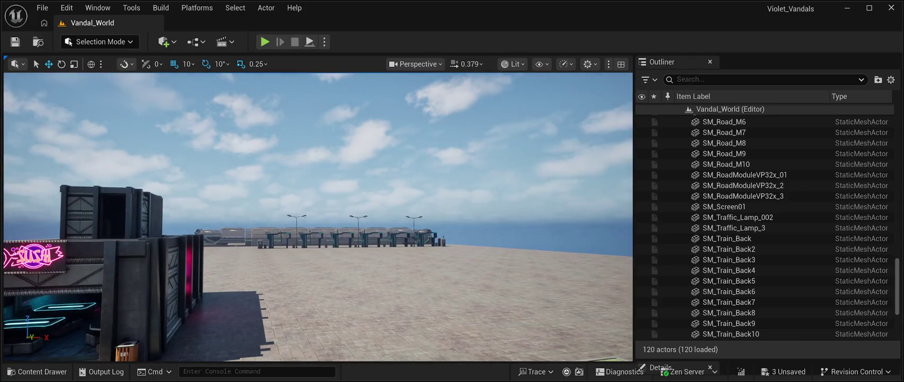
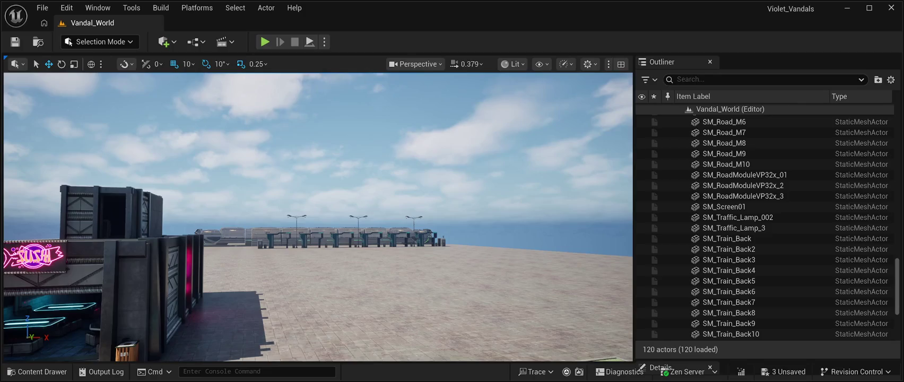
# Pan the view sideways across the plaza and save all unsaved changes to Vandal_World.
pyautogui.press('d')
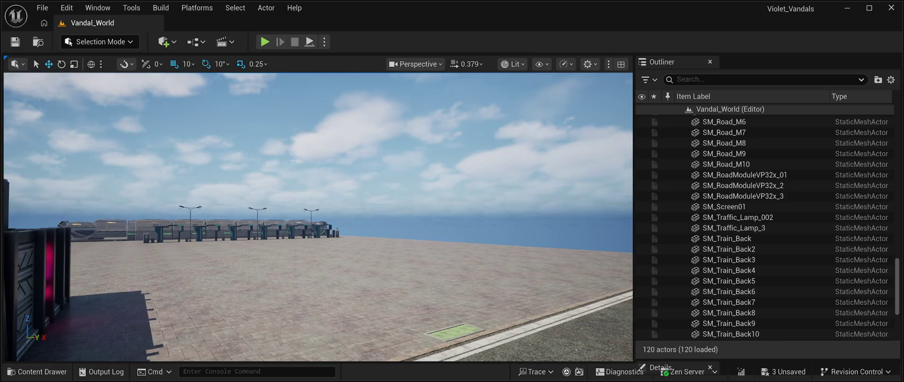
pyautogui.hotkey('ctrl', 's')
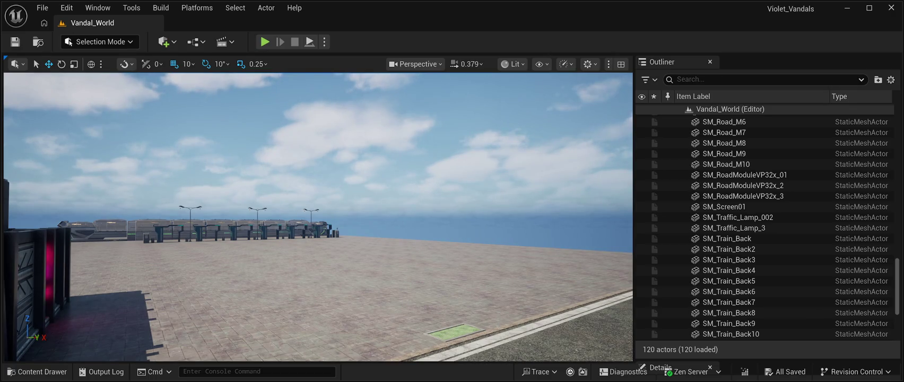
pyautogui.scroll(15, 764, 265)
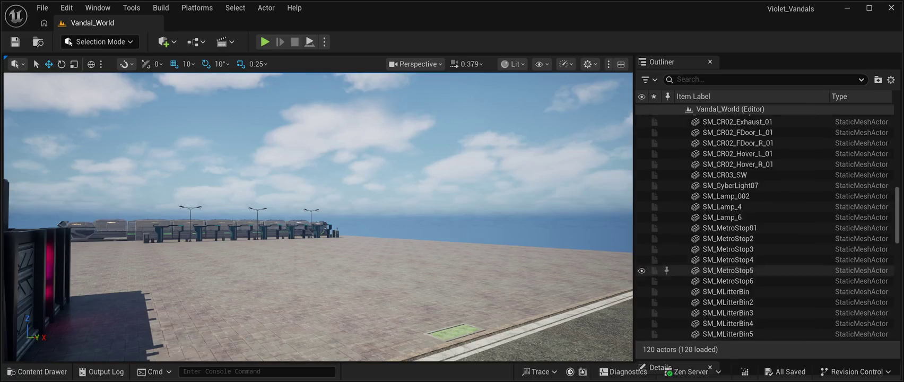
pyautogui.scroll(12, 764, 265)
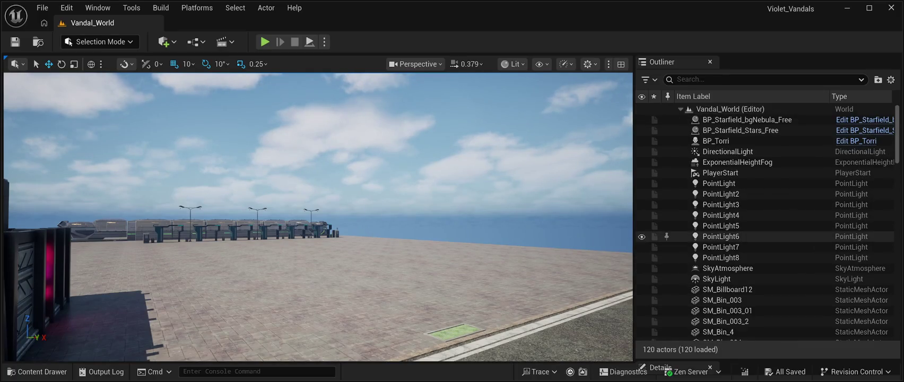
pyautogui.click(764, 79)
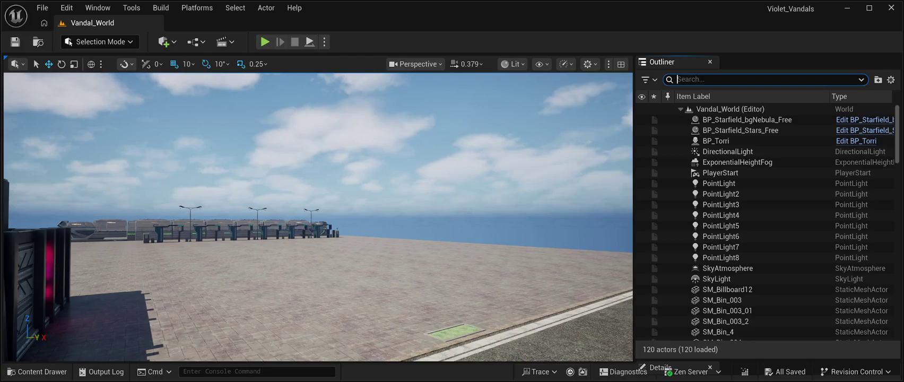
pyautogui.write('sky')
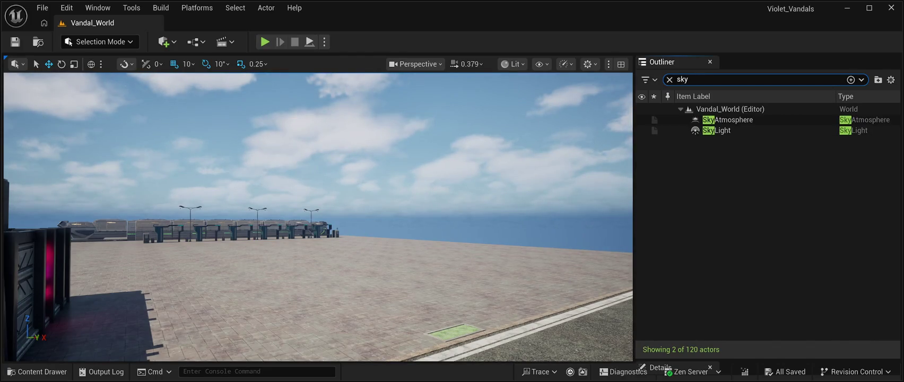
pyautogui.press('BackSpace')
pyautogui.press('BackSpace')
pyautogui.press('BackSpace')
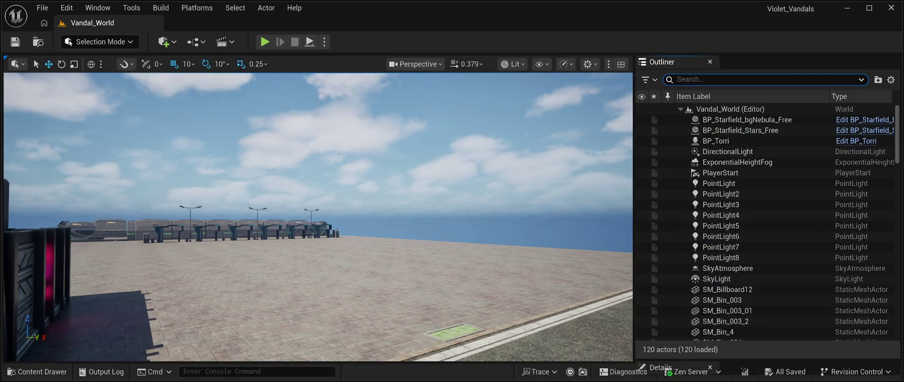
pyautogui.write('light')
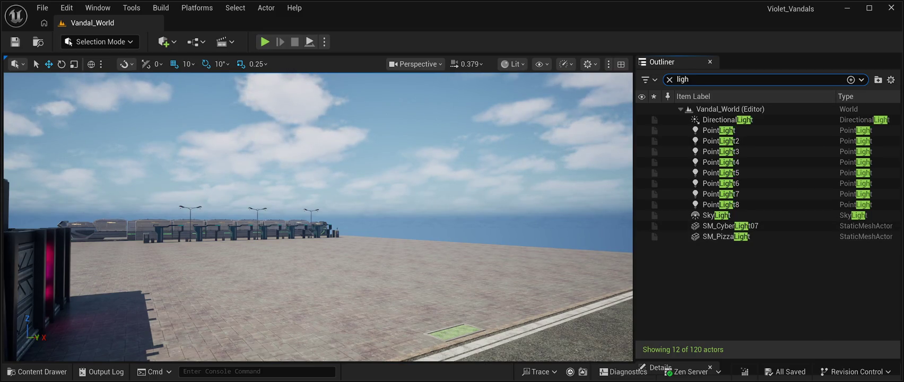
pyautogui.press('Escape')
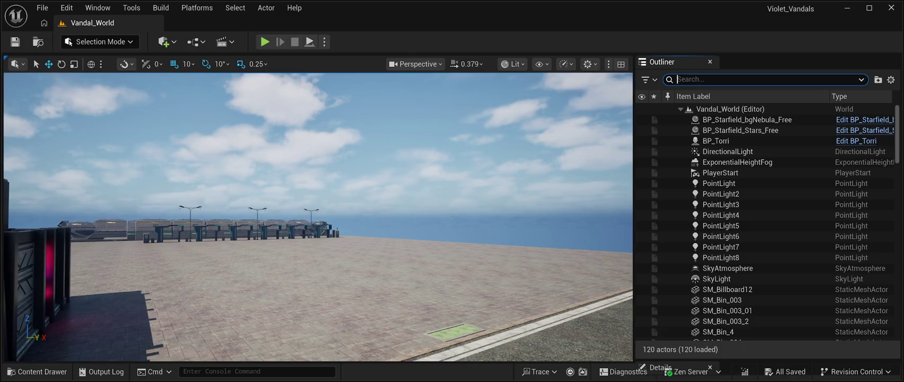
pyautogui.write('light')
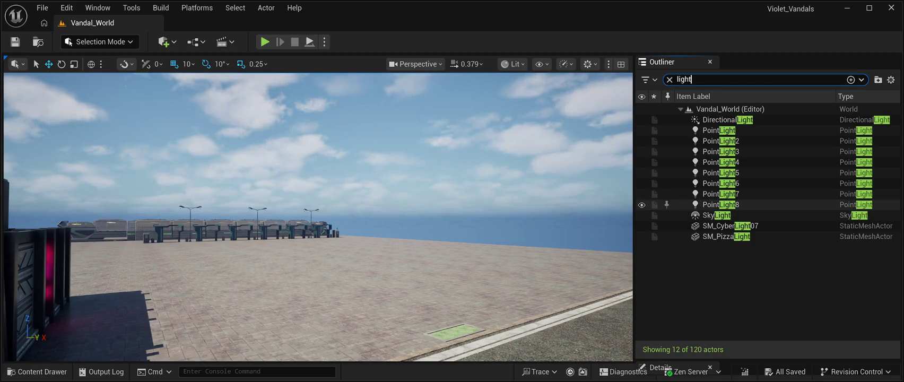
pyautogui.press('Escape')
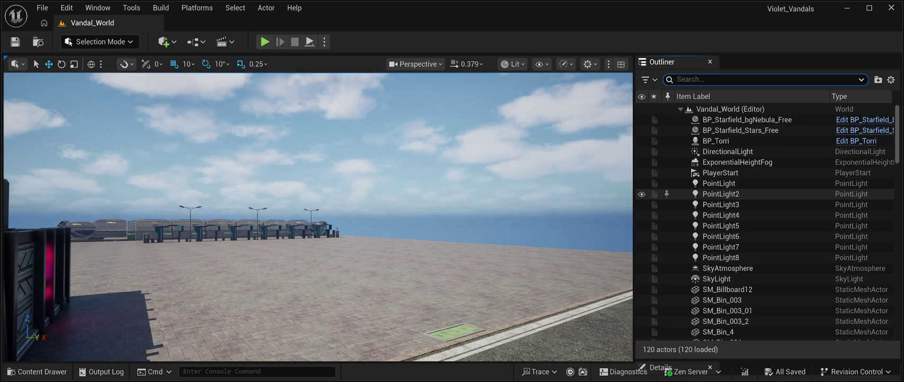
pyautogui.scroll(-5, 764, 191)
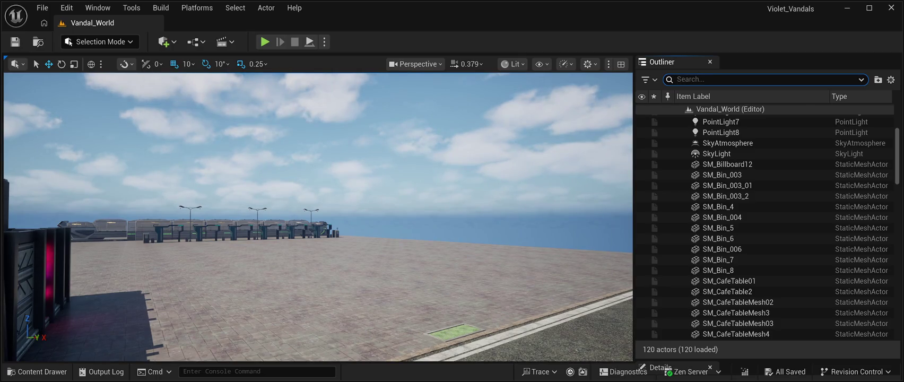
pyautogui.scroll(-10, 743, 235)
pyautogui.scroll(-12, 742, 234)
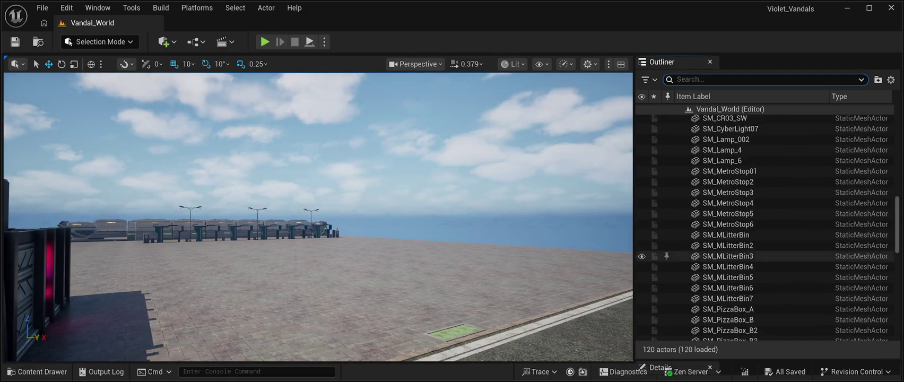
pyautogui.scroll(-5, 743, 255)
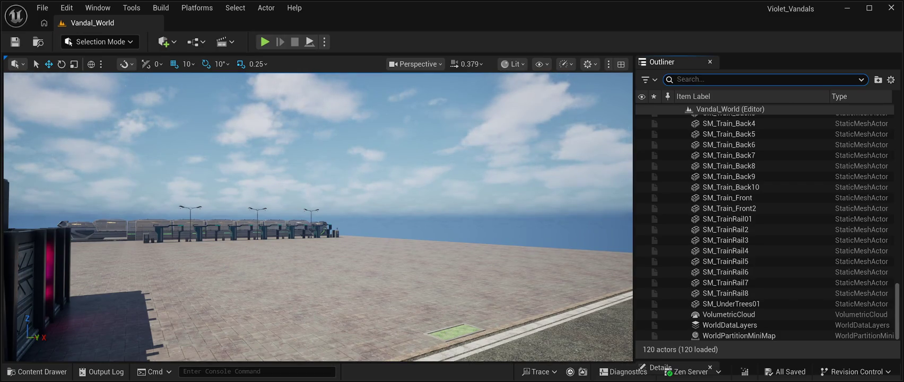
# Open the File menu in the main menu bar.
pyautogui.click(43, 7)
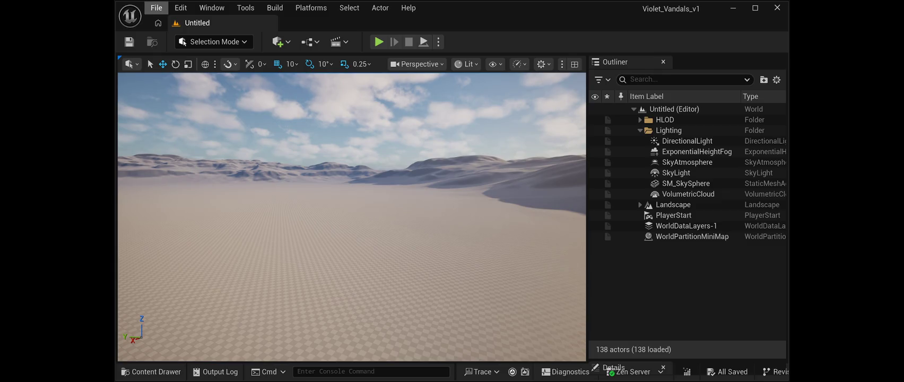
# Select the DirectionalLight and reset its Location to 0, 0, 0 in Details.
pyautogui.click(181, 8)
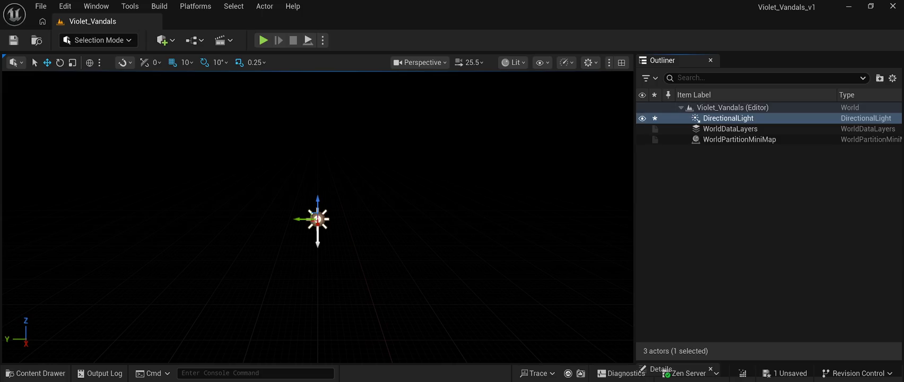
pyautogui.click(727, 118)
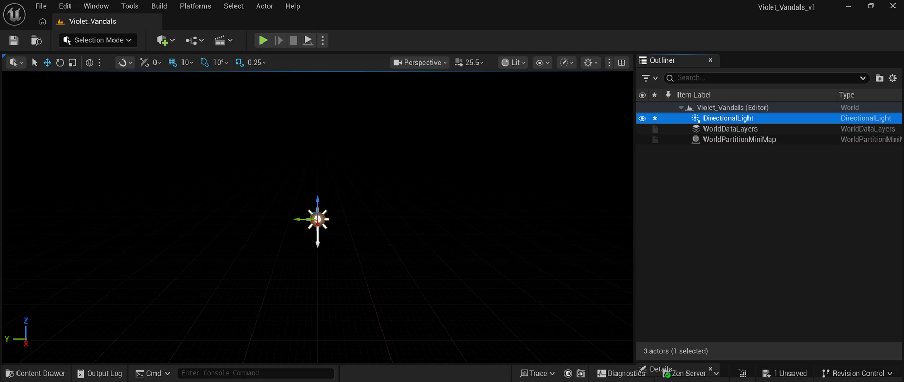
pyautogui.click(660, 369)
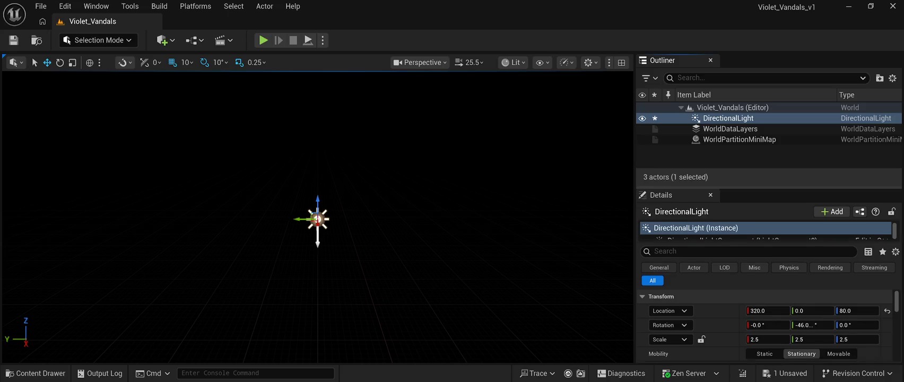
pyautogui.click(887, 292)
# Orbit and zoom the viewport to frame the light at the origin.
pyautogui.moveTo(313, 213)
pyautogui.mouseDown()
pyautogui.moveTo(382, 218)
pyautogui.moveTo(340, 219)
pyautogui.moveTo(366, 221)
pyautogui.mouseUp()
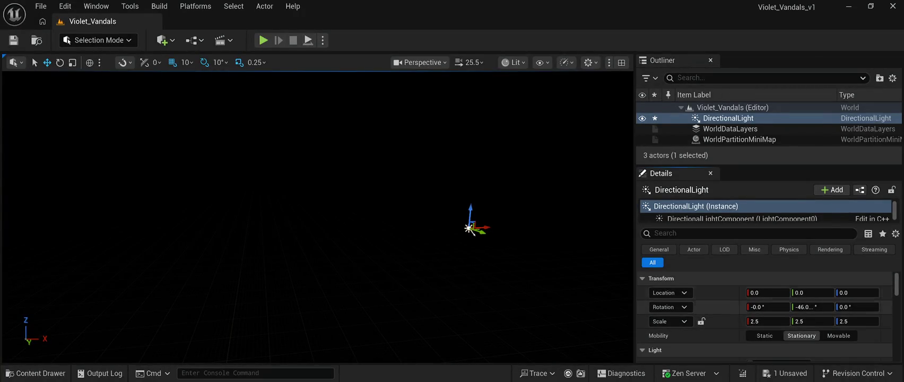
pyautogui.moveTo(366, 221)
pyautogui.mouseDown()
pyautogui.moveTo(403, 223)
pyautogui.moveTo(372, 227)
pyautogui.moveTo(372, 219)
pyautogui.mouseUp()
pyautogui.scroll(-5, 393, 224)
pyautogui.scroll(-5, 370, 222)
pyautogui.scroll(1, 376, 225)
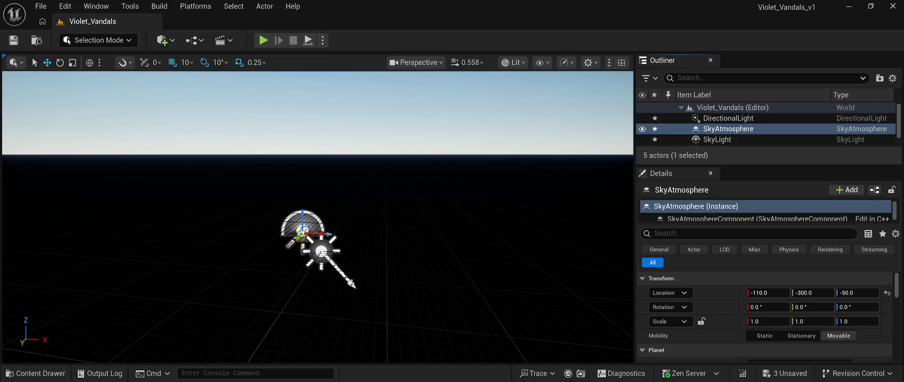
# Delete the SkyAtmosphere actor so the sky turns black.
pyautogui.press('Delete')
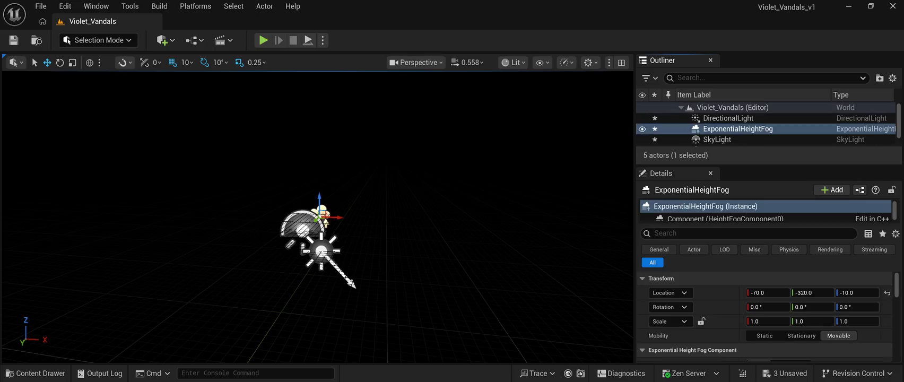
# Reset the ExponentialHeightFog's Location to 0, 0, 0.
pyautogui.click(887, 292)
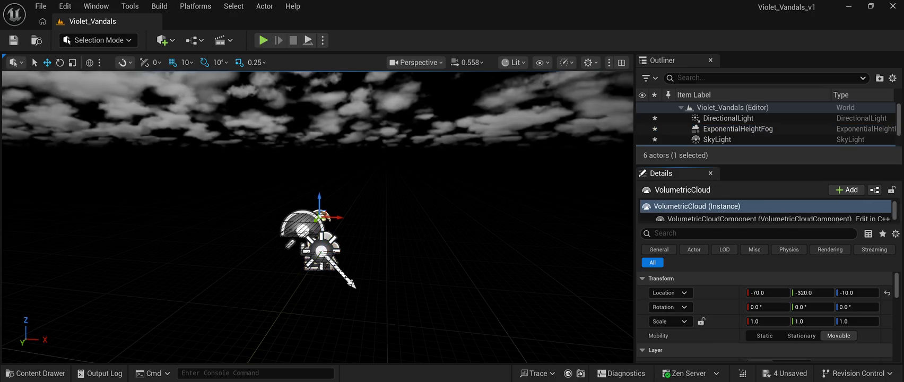
# Save the level, then select the DirectionalLight and frame it in the viewport.
pyautogui.hotkey('ctrl', 's')
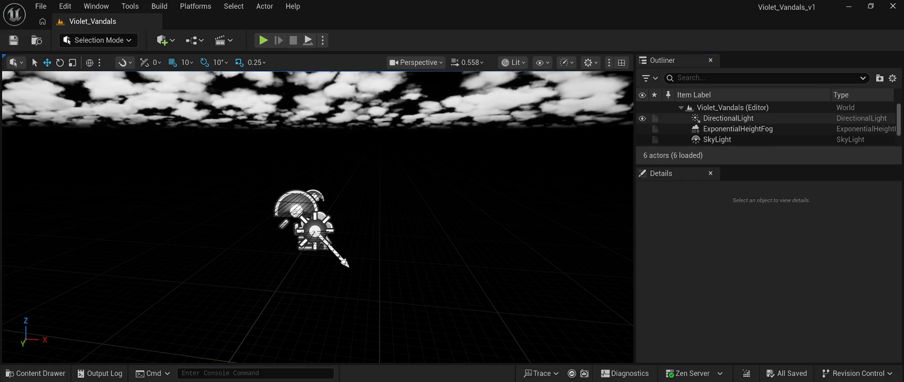
pyautogui.click(727, 118)
pyautogui.press('f')
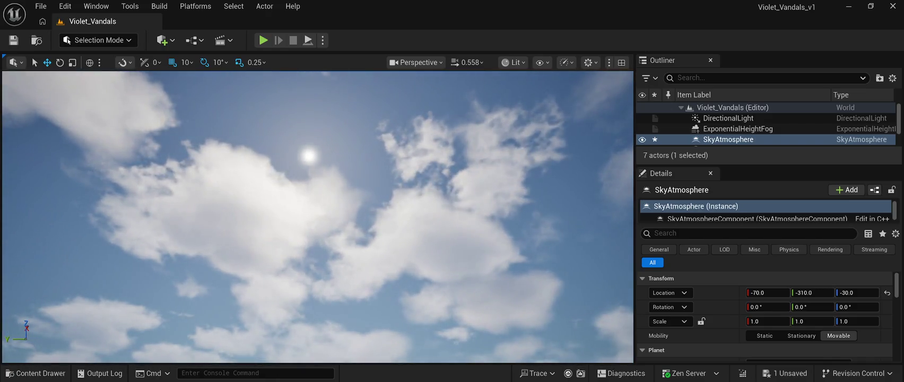
# Save Violet_Vandals with the DirectionalLight selected and launch Play In Editor with Alt+P.
pyautogui.hotkey('ctrl', 's')
pyautogui.press('Escape')
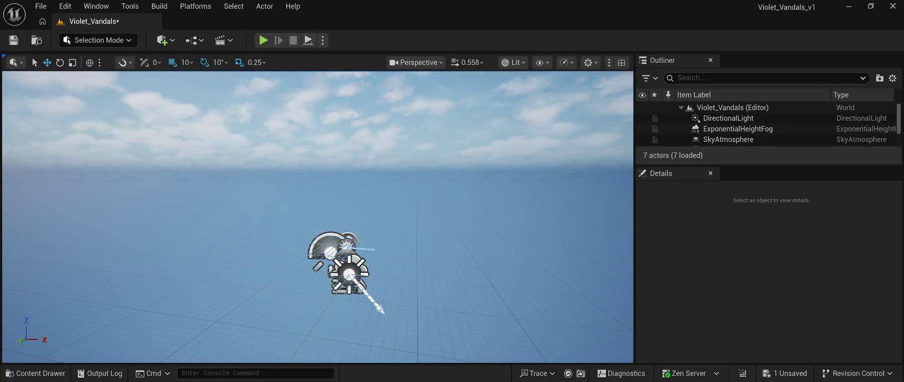
pyautogui.click(728, 118)
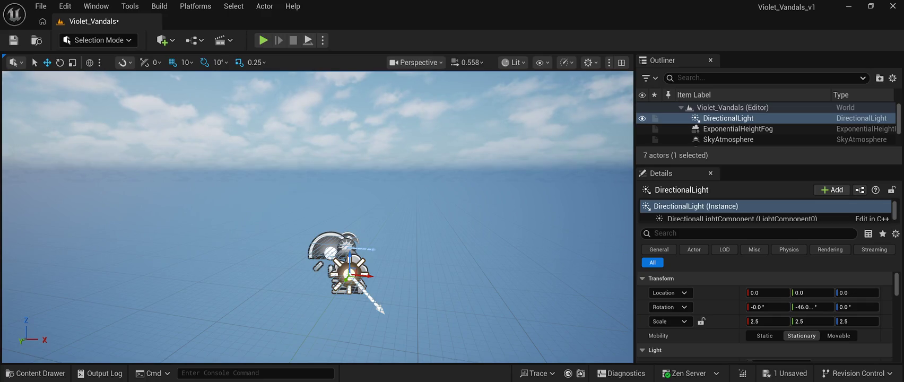
pyautogui.hotkey('ctrl', 's')
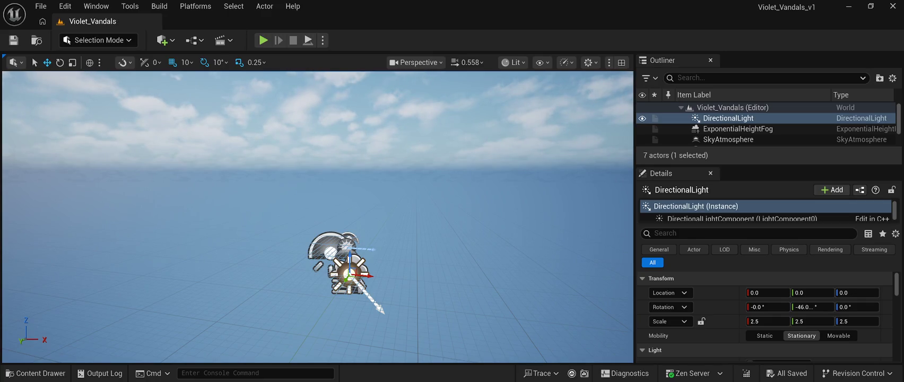
pyautogui.hotkey('alt', 'p')
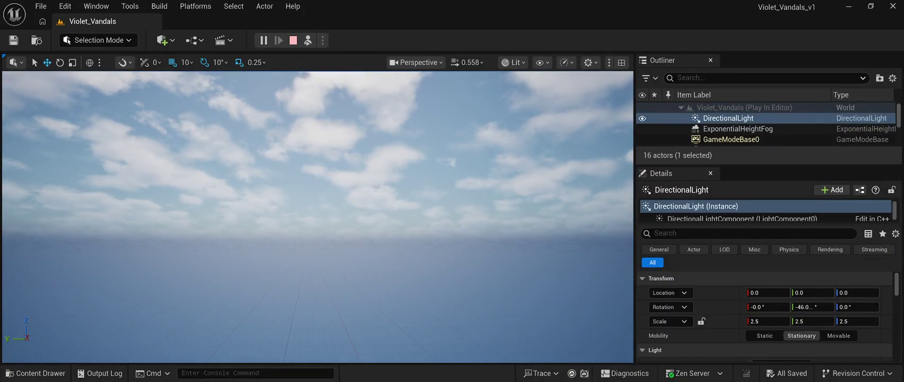
# Stop and replay the level three times, selecting Violet_Vandals, ending with play stopped.
pyautogui.click(293, 40)
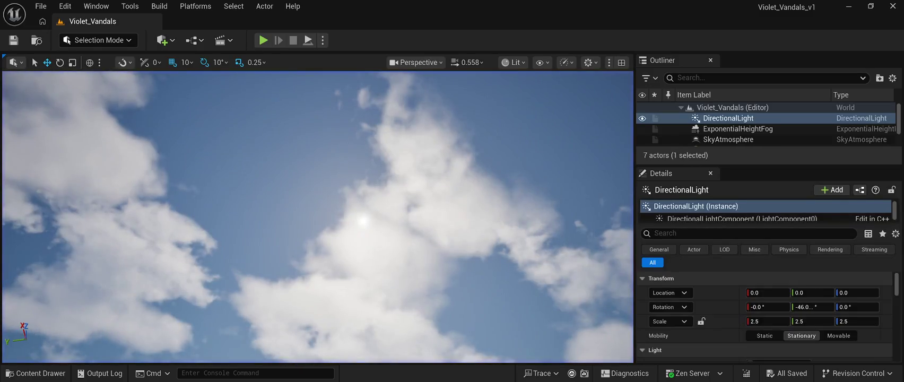
pyautogui.hotkey('alt', 'p')
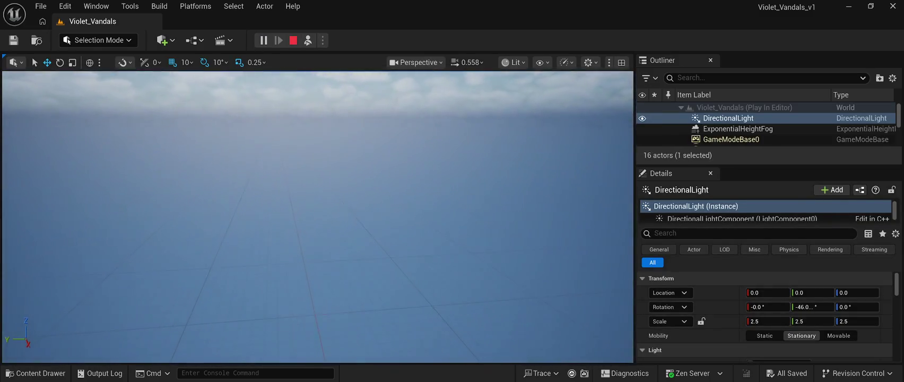
pyautogui.press('Escape')
pyautogui.hotkey('alt', 'p')
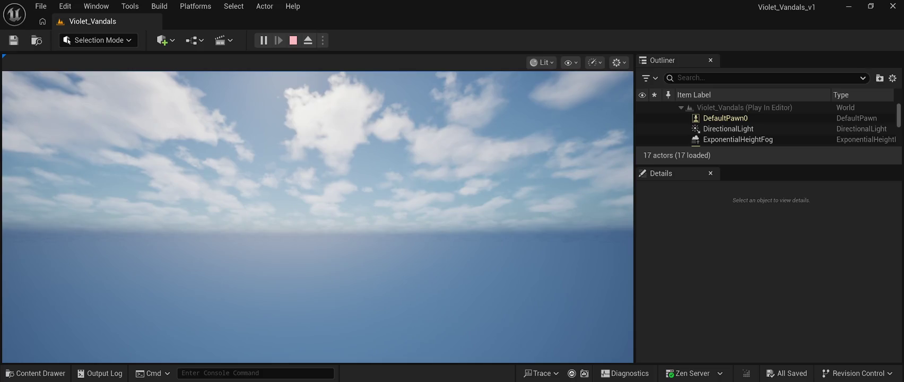
pyautogui.press('Escape')
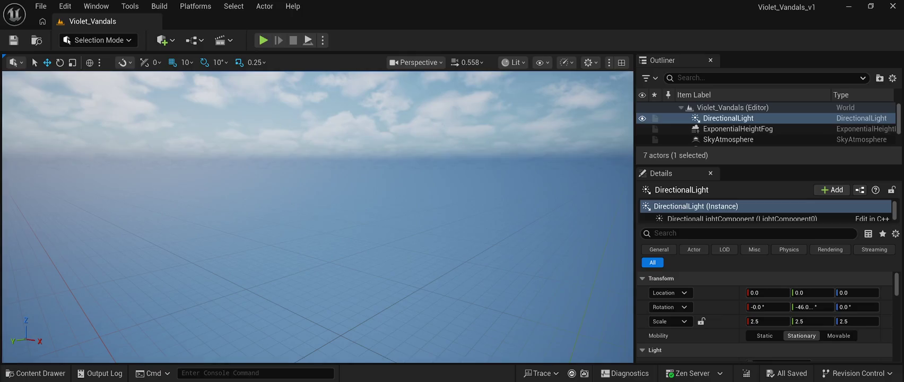
pyautogui.click(733, 108)
pyautogui.hotkey('alt', 'p')
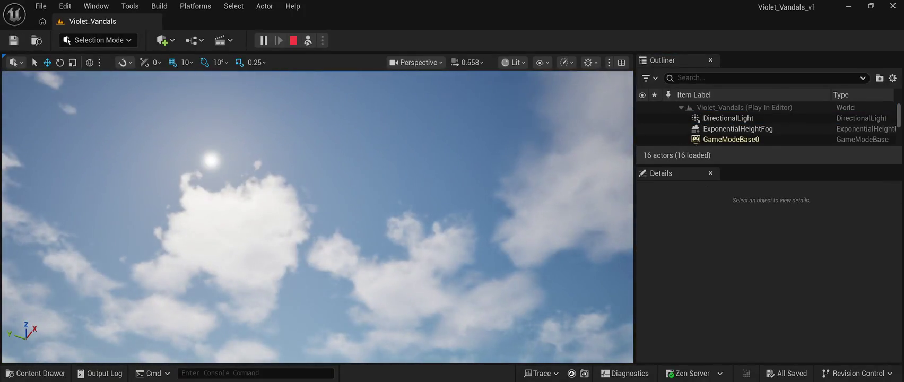
pyautogui.press('Escape')
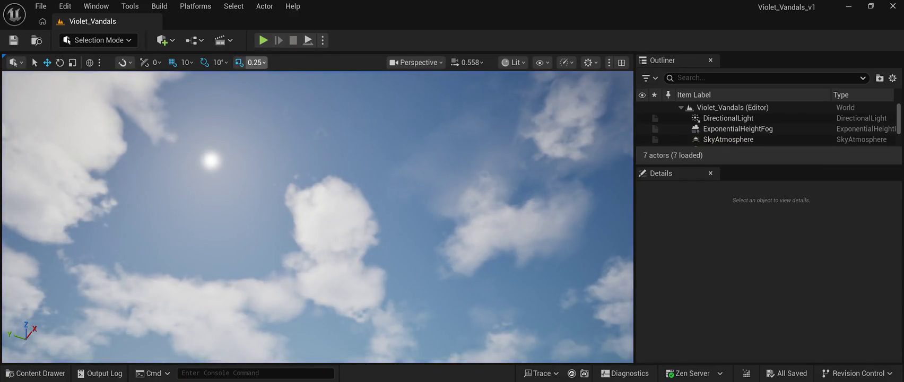